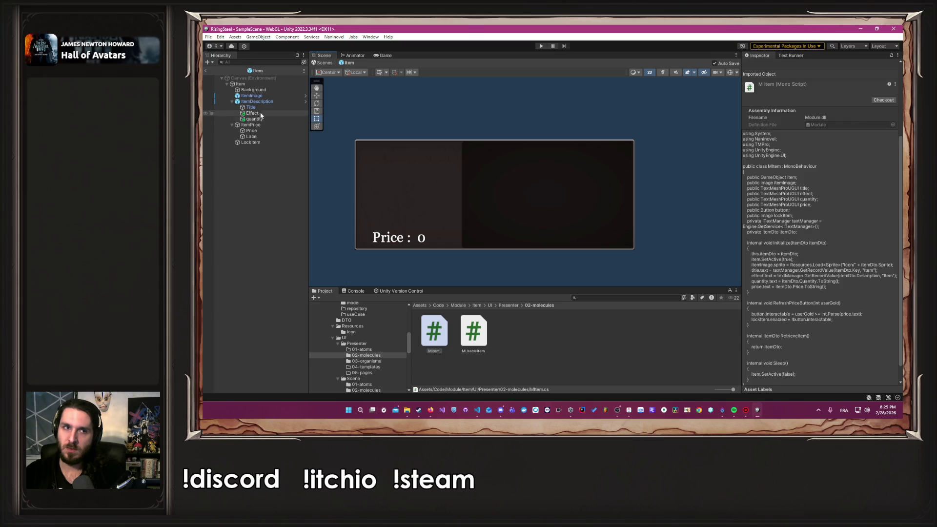
# Review the Item card's components in the Inspector, then enter Play mode.
pyautogui.click(268, 84)
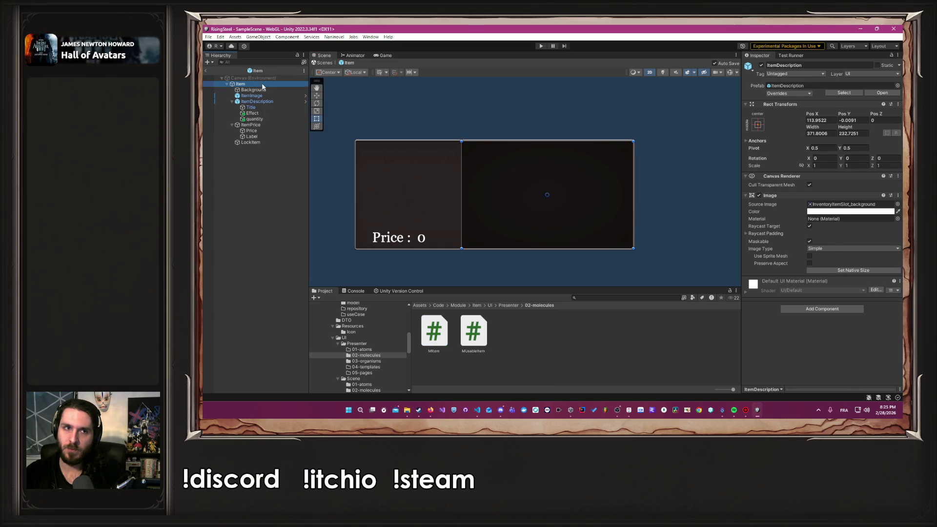
pyautogui.scroll(-5, 781, 234)
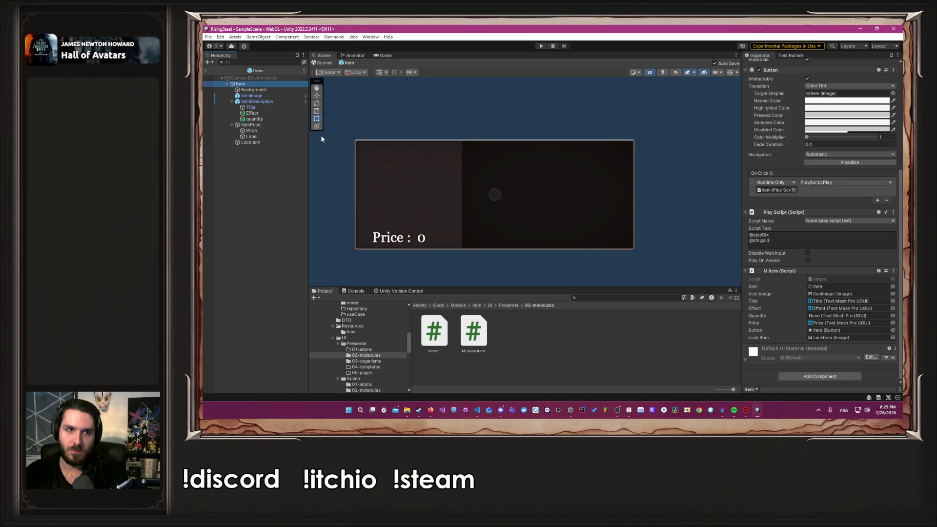
pyautogui.moveTo(254, 118)
pyautogui.mouseDown()
pyautogui.moveTo(651, 245)
pyautogui.moveTo(852, 328)
pyautogui.moveTo(849, 316)
pyautogui.mouseUp()
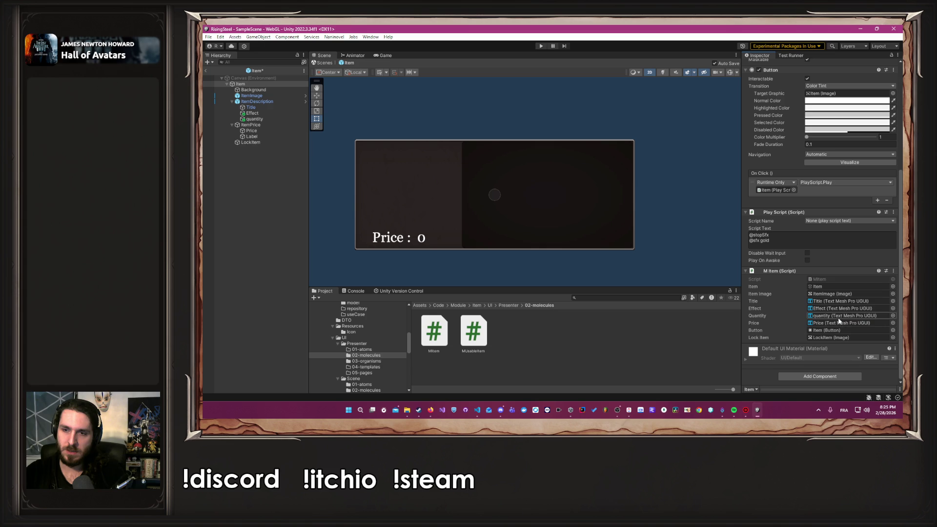
pyautogui.click(644, 215)
pyautogui.click(541, 46)
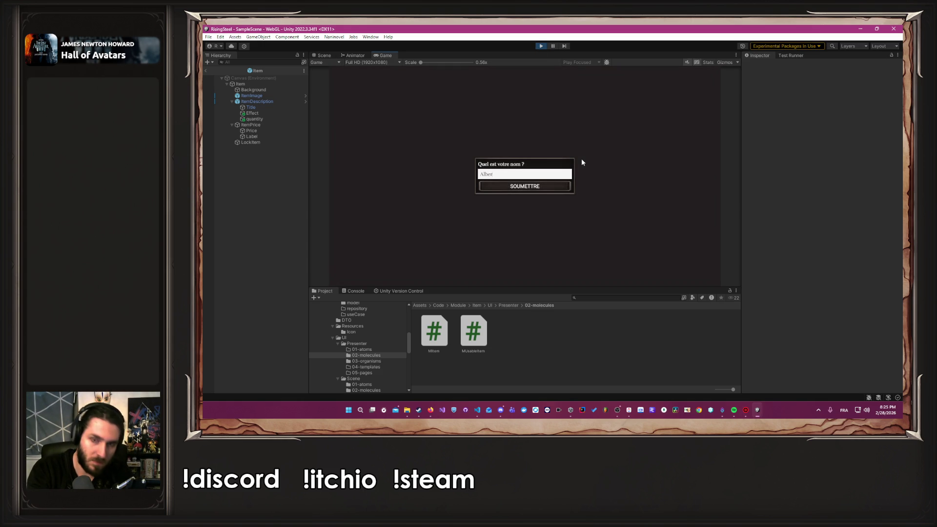
# Dismiss the name prompt, skip the character screen, and exit Play mode back to the scene.
pyautogui.press('Return')
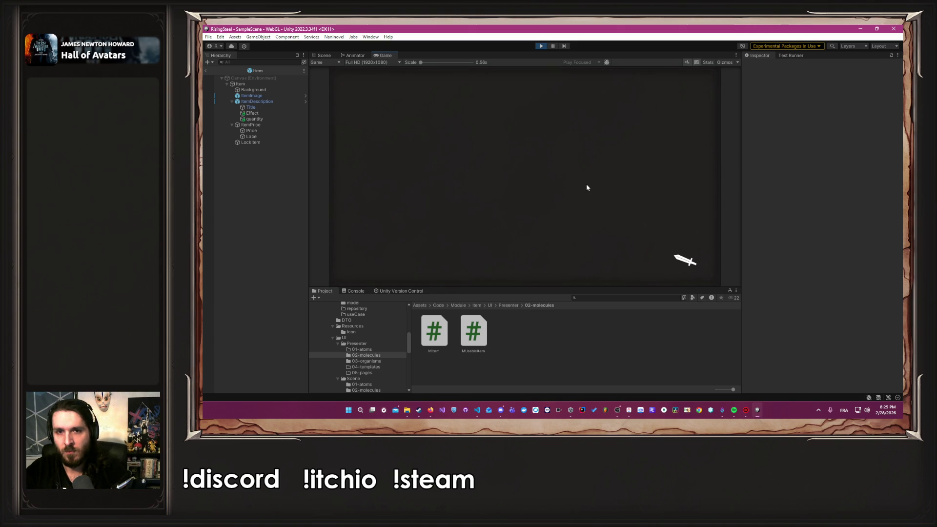
pyautogui.click(626, 205)
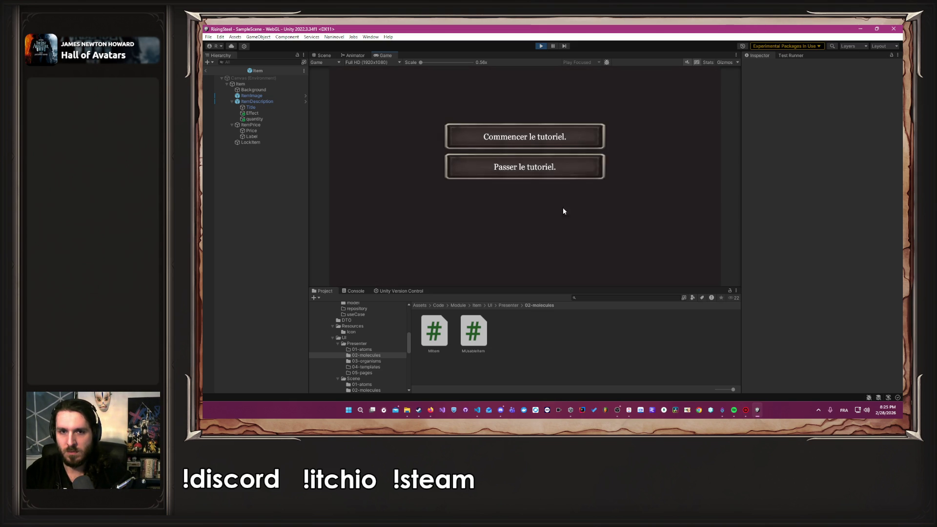
pyautogui.click(540, 46)
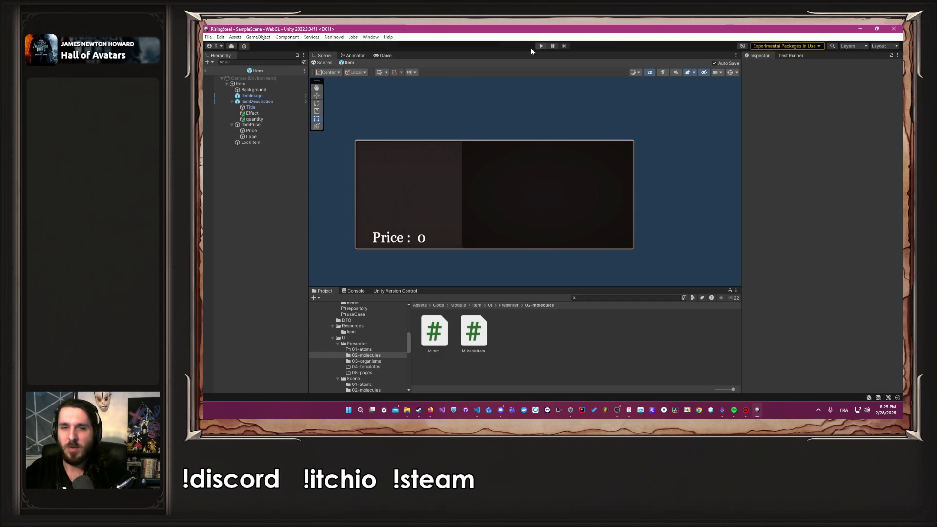
pyautogui.click(254, 119)
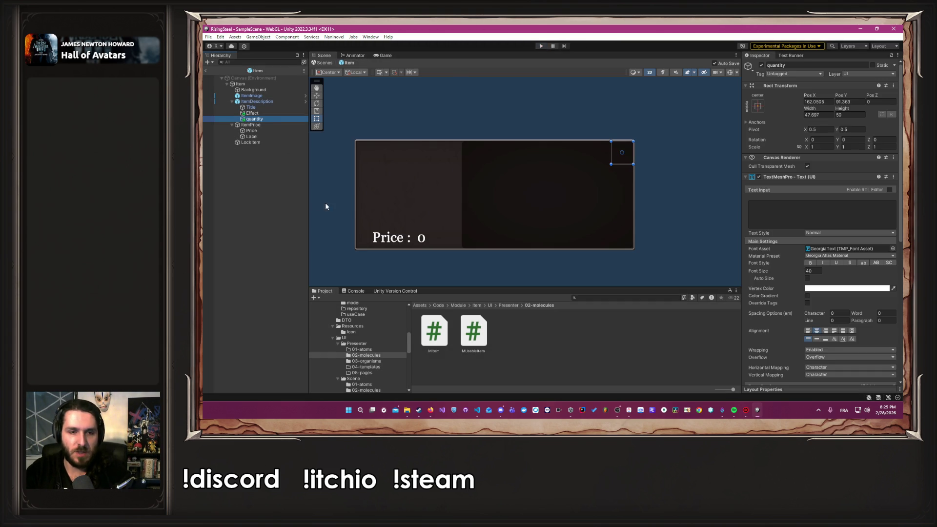
# Enlarge the Project panel and open Assets/ClassicRPGUI2/UIElementsPNG to view its sprites.
pyautogui.moveTo(488, 288); pyautogui.dragTo(488, 232)
pyautogui.scroll(5, 353, 336)
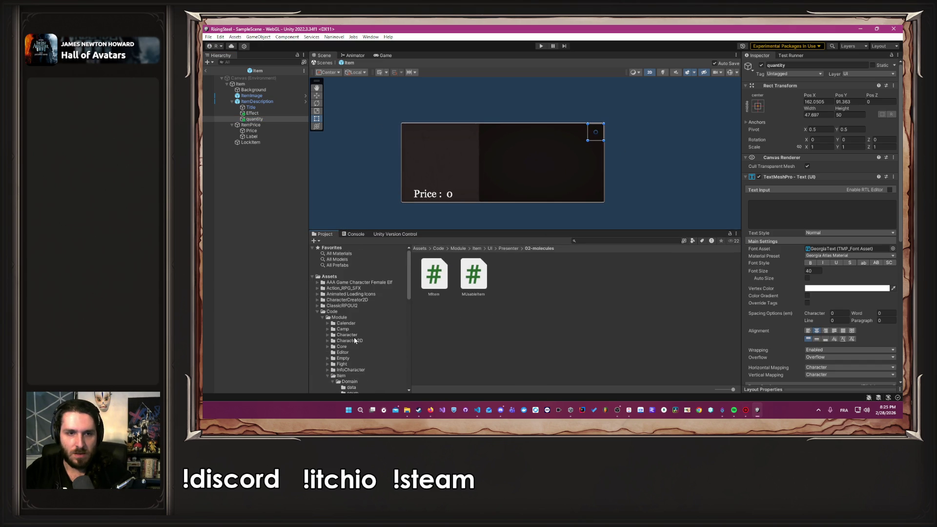
pyautogui.scroll(5, 373, 339)
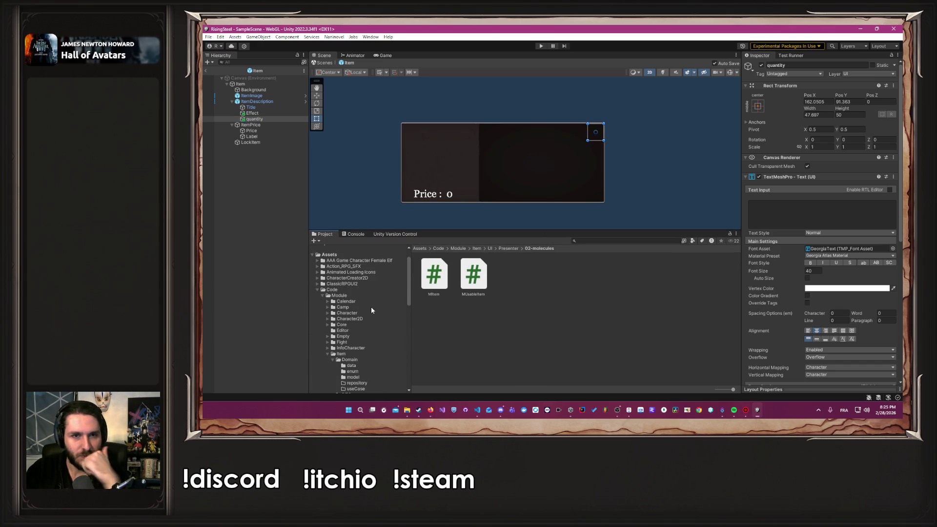
pyautogui.scroll(-5, 371, 312)
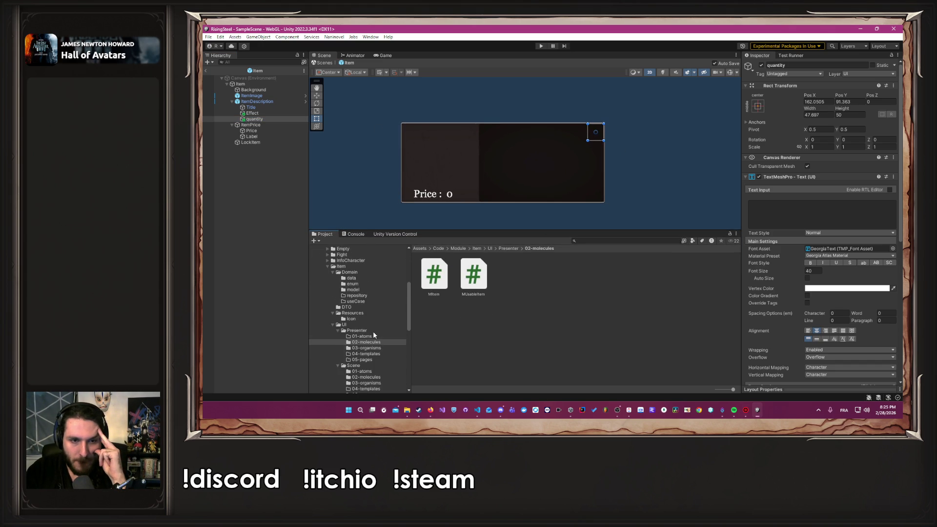
pyautogui.scroll(5, 388, 352)
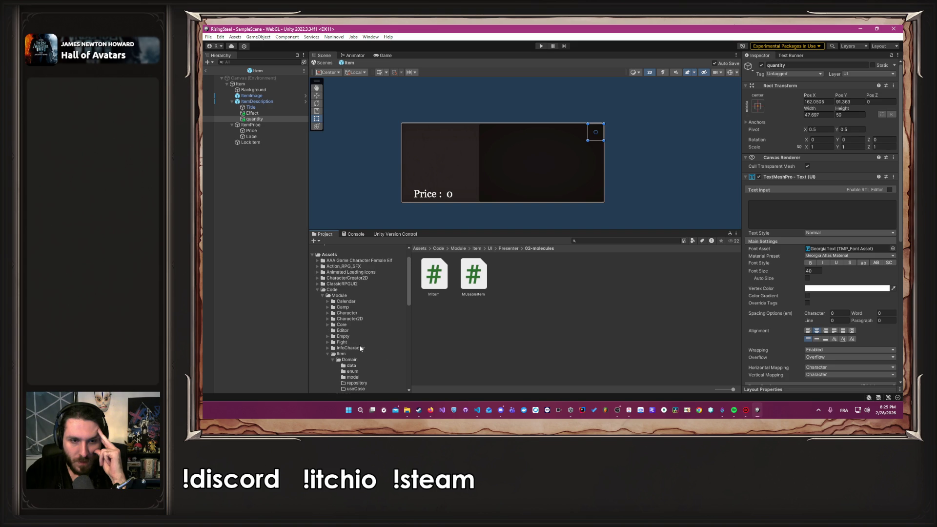
pyautogui.click(344, 284)
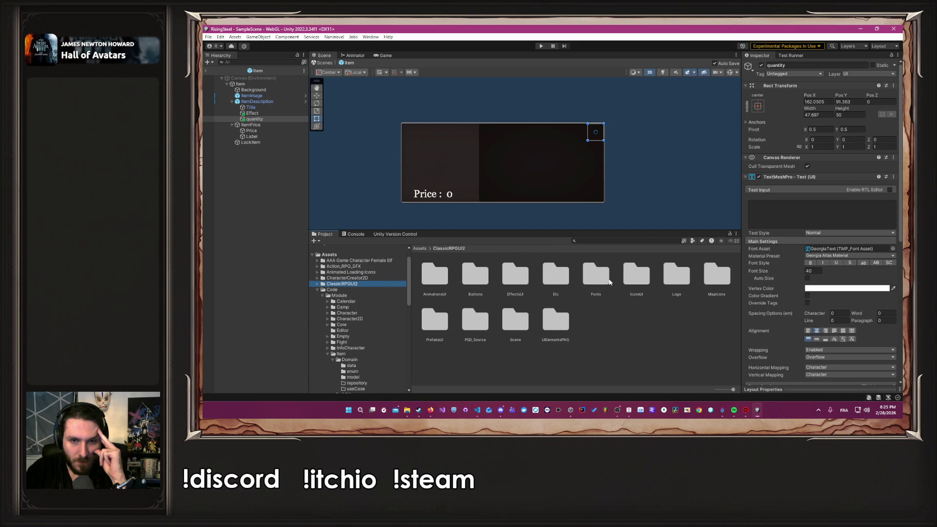
pyautogui.doubleClick(558, 327)
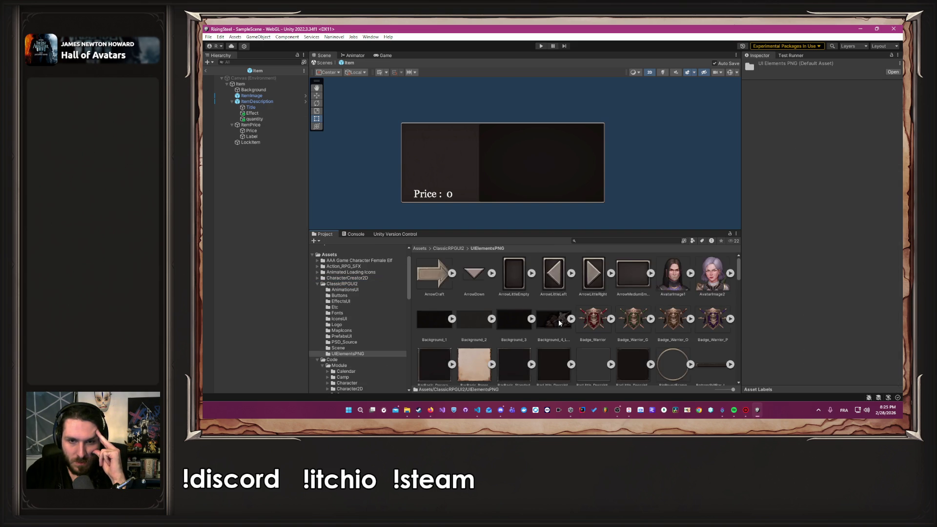
pyautogui.scroll(-1, 558, 320)
pyautogui.moveTo(418, 201)
pyautogui.mouseDown()
pyautogui.moveTo(259, 127)
pyautogui.moveTo(274, 191)
pyautogui.moveTo(683, 354)
pyautogui.mouseUp()
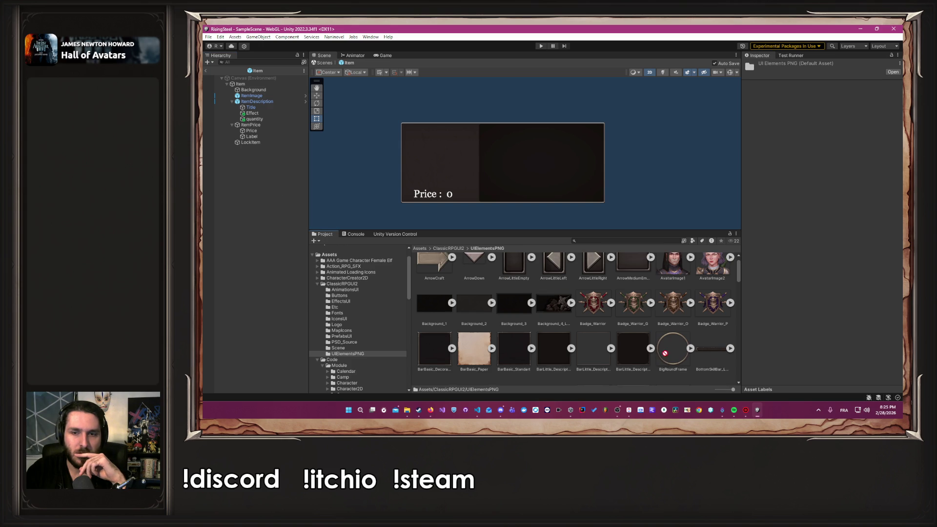
# Add a UI Image under ItemDescription with the BigRoundFrame sprite, placed at the card's top-right.
pyautogui.click(255, 101)
pyautogui.rightClick(255, 102)
pyautogui.moveTo(332, 350)
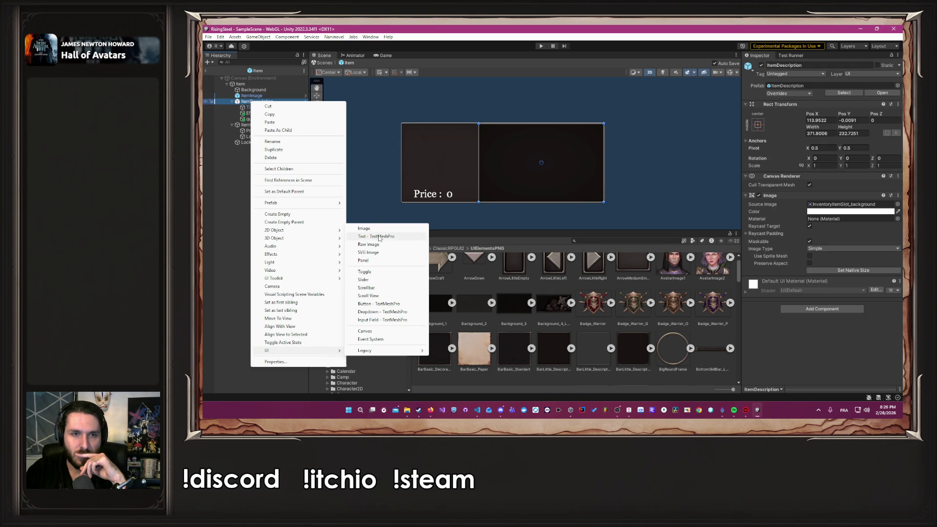
pyautogui.click(366, 229)
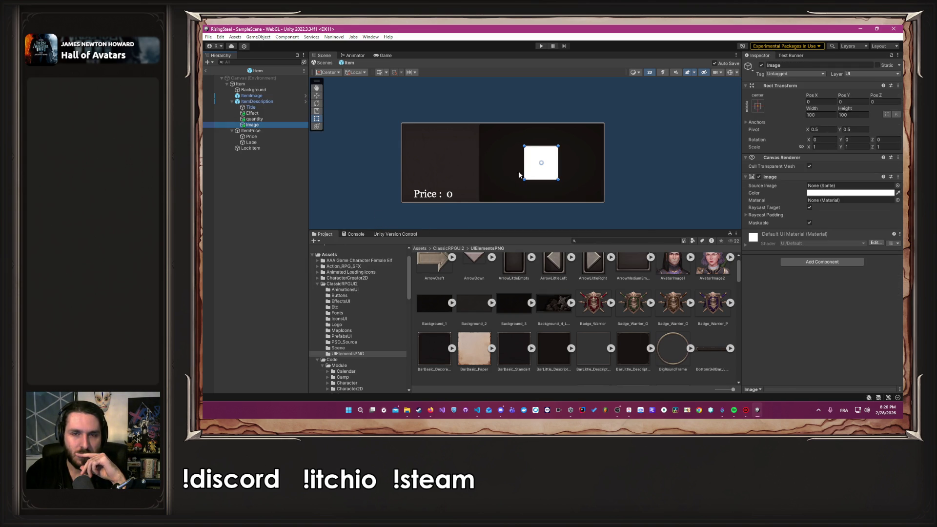
pyautogui.click(817, 186)
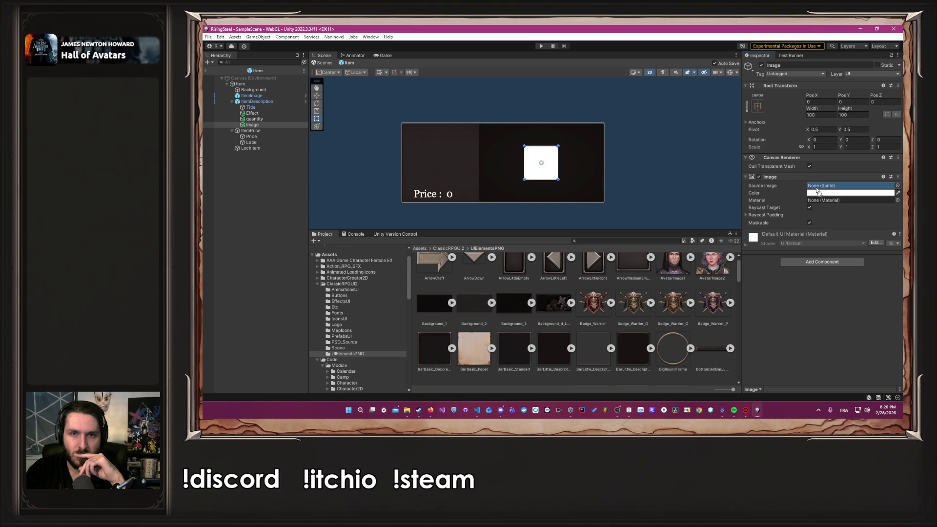
pyautogui.moveTo(818, 190); pyautogui.dragTo(818, 190)
pyautogui.moveTo(542, 164); pyautogui.dragTo(590, 143)
# Nest the quantity label under the new circle image.
pyautogui.click(261, 120)
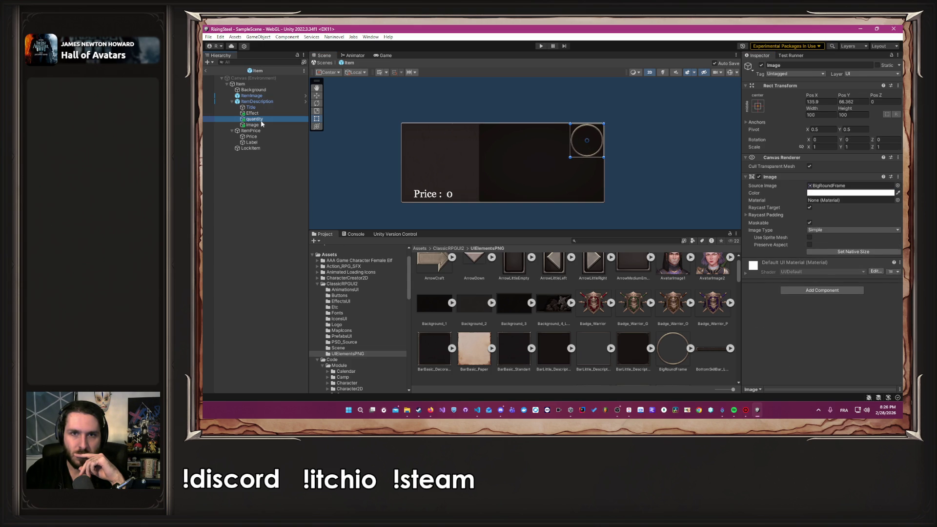
pyautogui.moveTo(261, 121); pyautogui.dragTo(271, 126)
pyautogui.moveTo(593, 138); pyautogui.dragTo(593, 137)
pyautogui.hotkey('ctrl', 'z')
# Set the quantity text to 5, widen its box to 100, and centre it vertically.
pyautogui.click(796, 212)
pyautogui.write('5')
pyautogui.moveTo(588, 134)
pyautogui.mouseDown()
pyautogui.moveTo(570, 134)
pyautogui.moveTo(588, 157)
pyautogui.mouseUp()
pyautogui.click(818, 340)
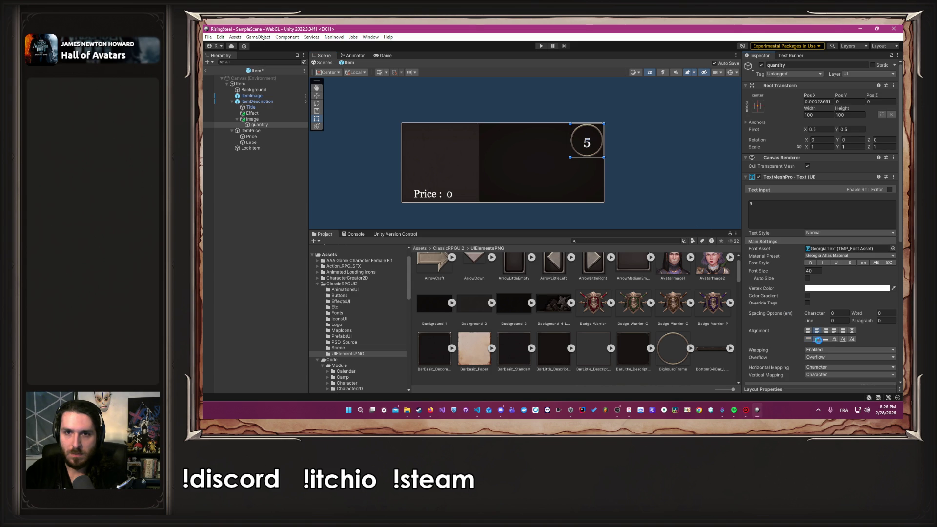
pyautogui.moveTo(592, 156); pyautogui.dragTo(588, 150)
pyautogui.click(822, 225)
pyautogui.write('10')
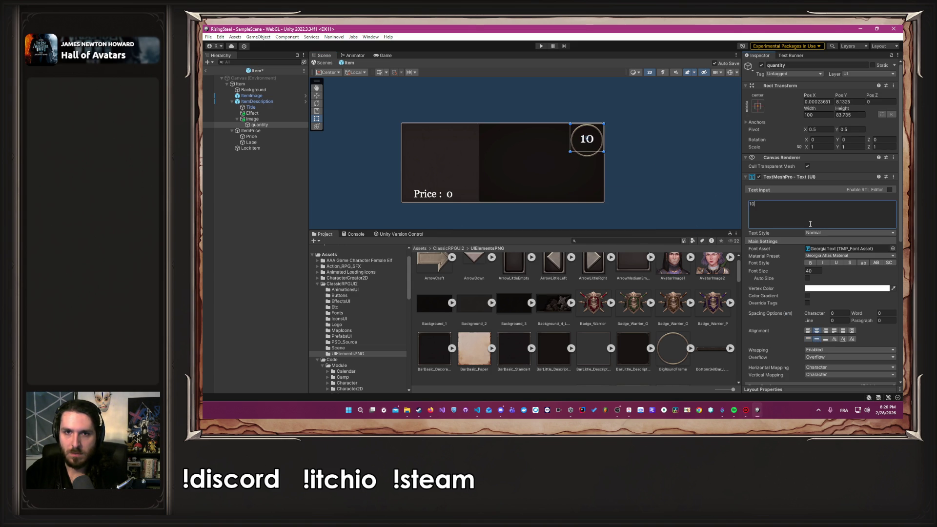
pyautogui.press('BackSpace')
pyautogui.press('BackSpace')
pyautogui.write('5')
pyautogui.click(696, 179)
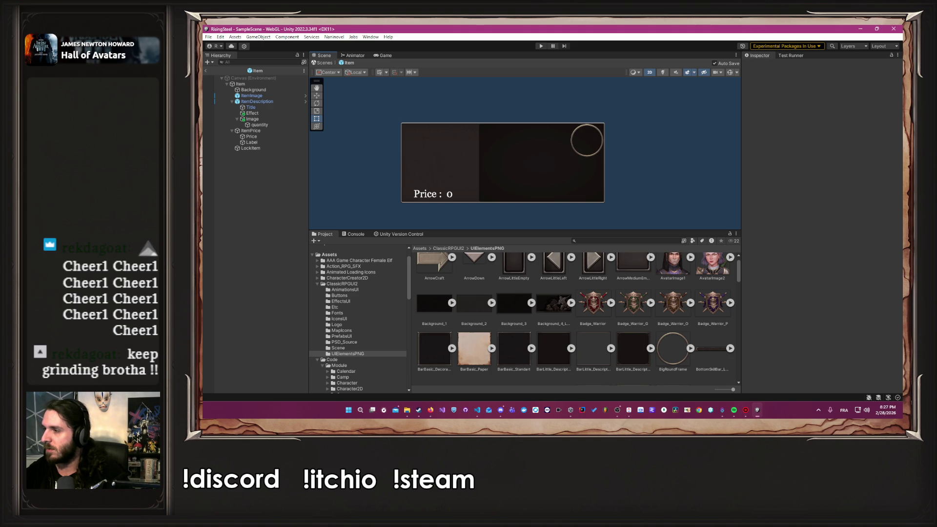
# Return to the Unity Editor window and enter Play mode with Ctrl+P.
pyautogui.hotkey('alt', 'Tab')
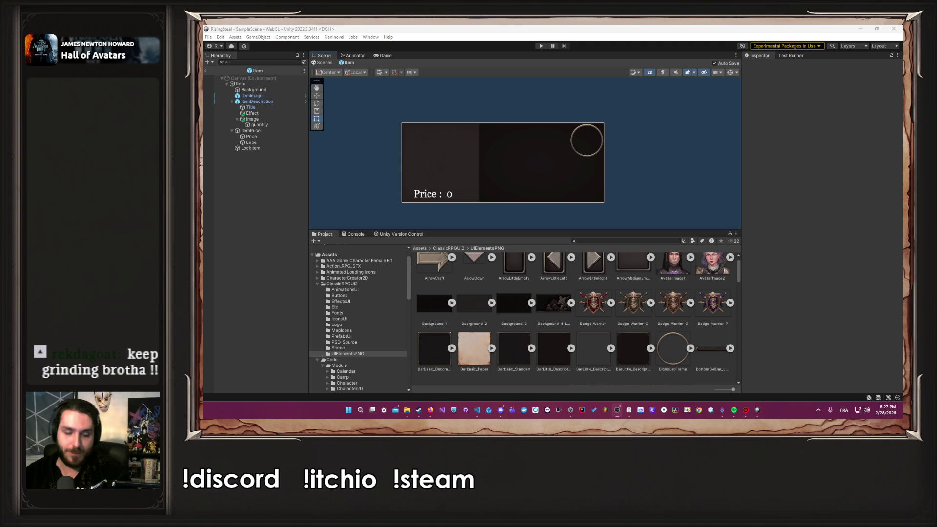
pyautogui.click(431, 410)
pyautogui.click(430, 409)
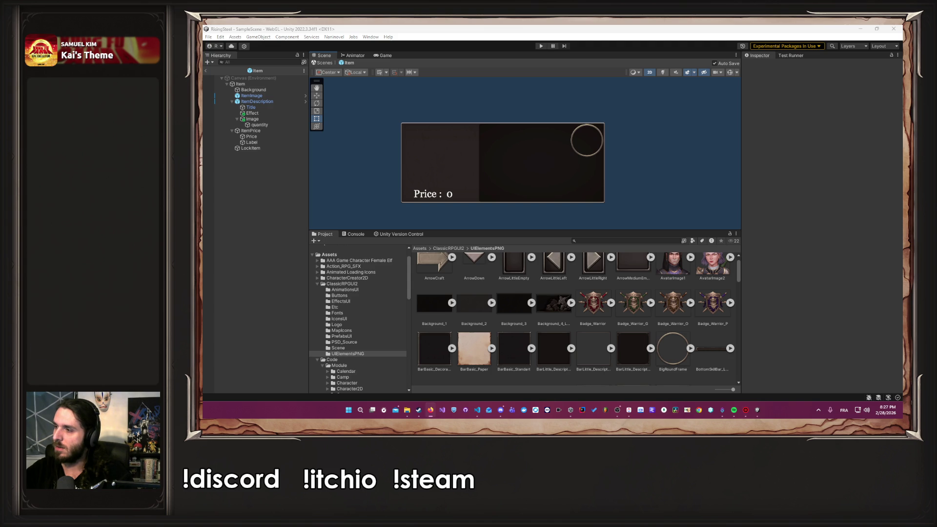
pyautogui.hotkey('alt', 'Tab')
pyautogui.hotkey('alt', 'Tab')
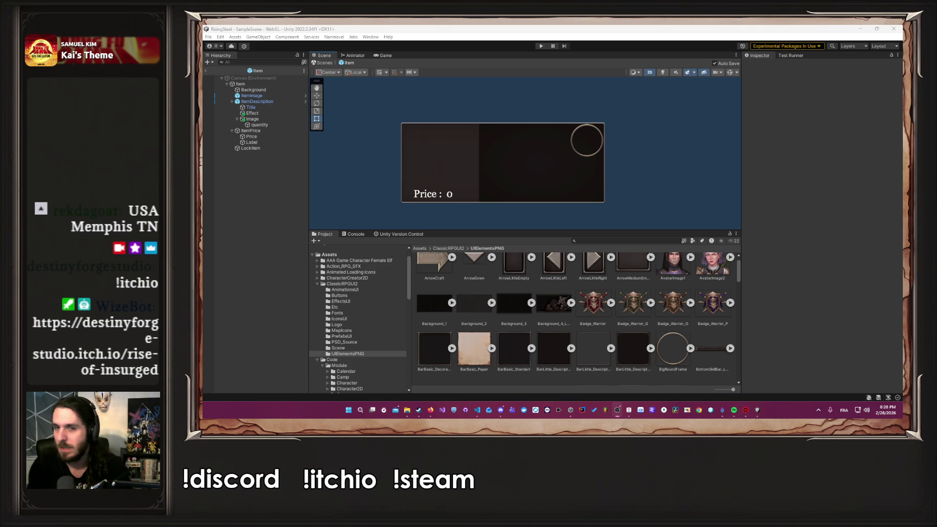
pyautogui.click(767, 159)
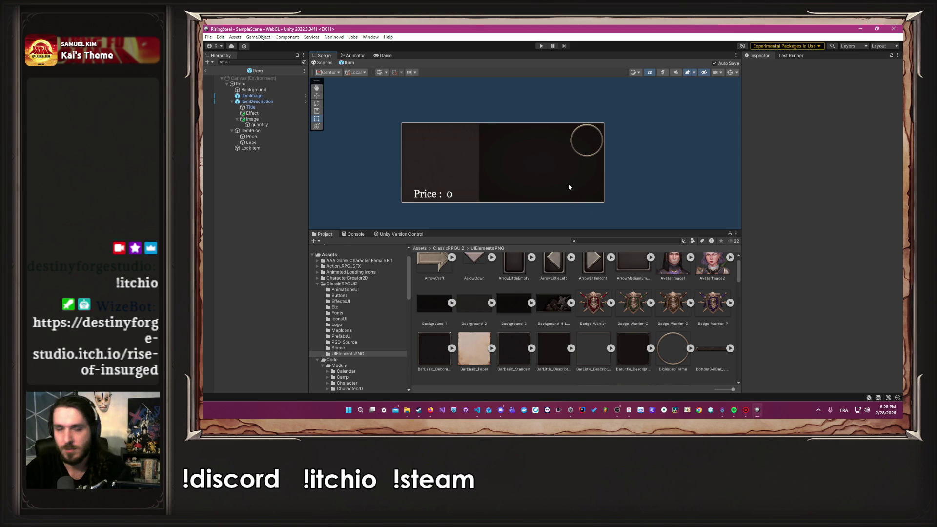
pyautogui.scroll(-1, 523, 172)
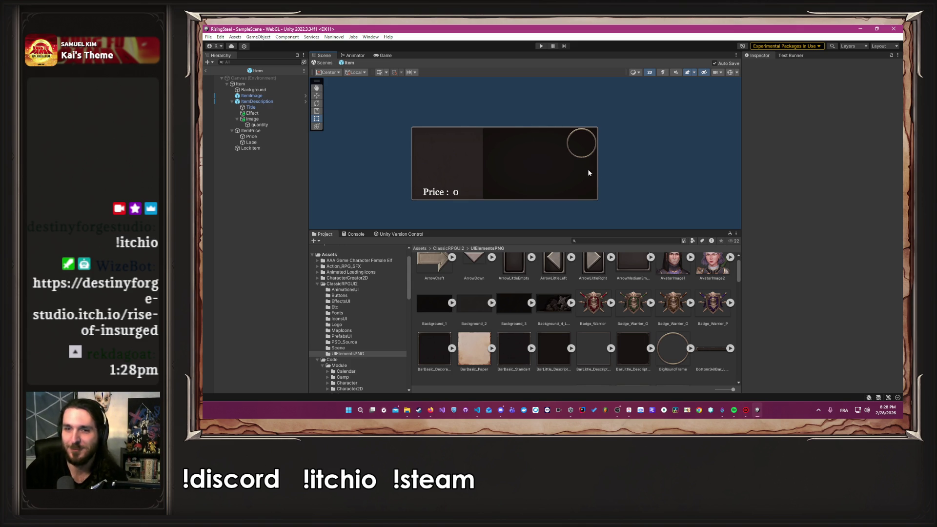
pyautogui.hotkey('ctrl', 'p')
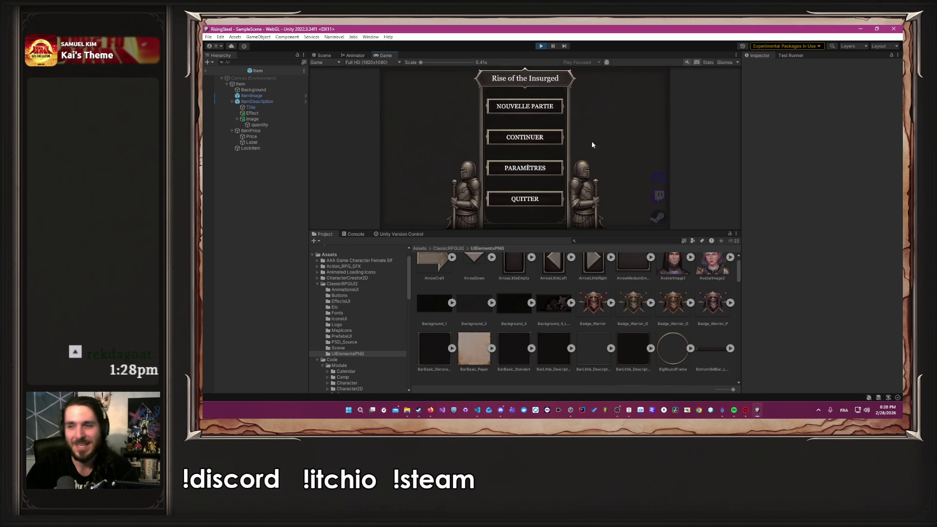
# Switch the game's language to English in its settings.
pyautogui.click(539, 168)
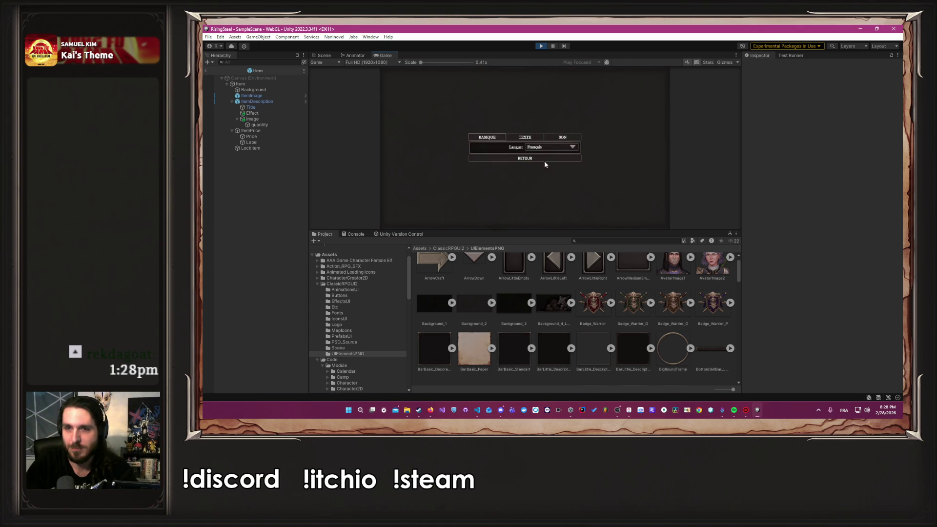
pyautogui.click(549, 148)
pyautogui.click(541, 161)
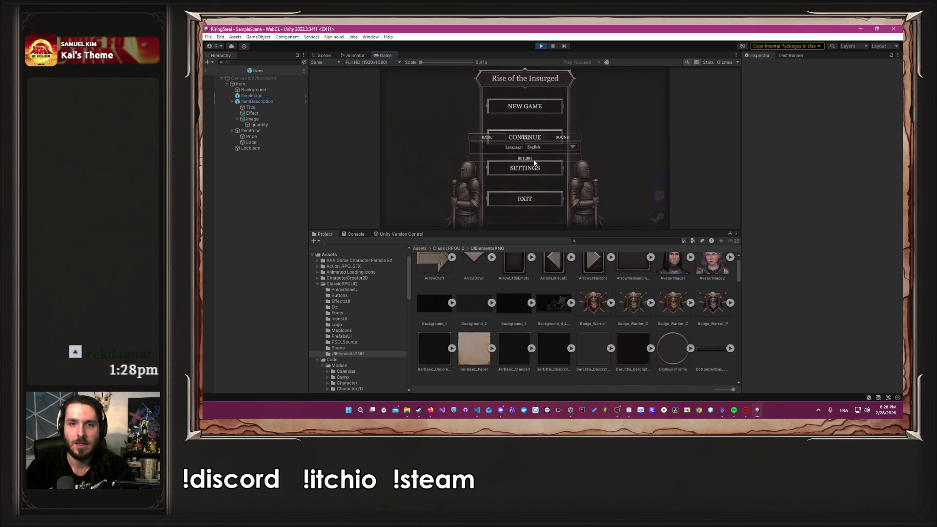
# Start a new game with the hero named 'Albert' and pass the tutorial.
pyautogui.click(530, 112)
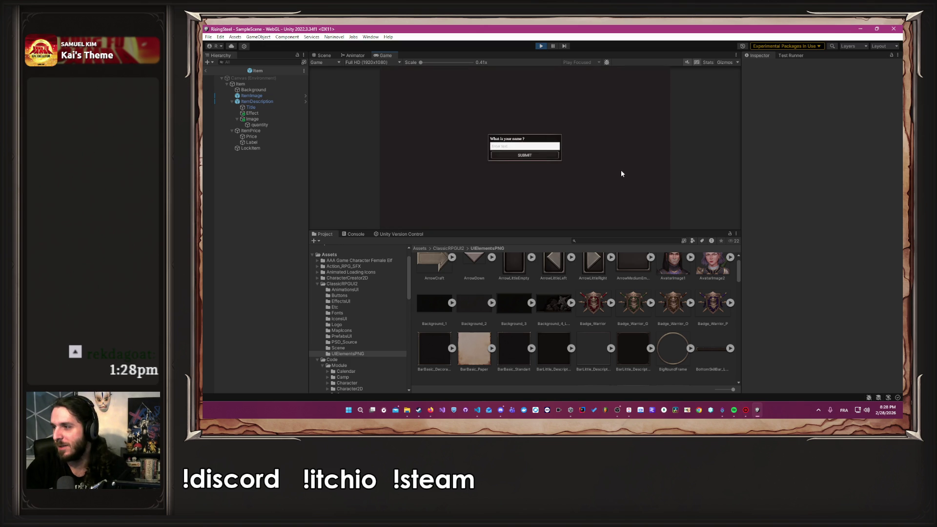
pyautogui.write('Albert')
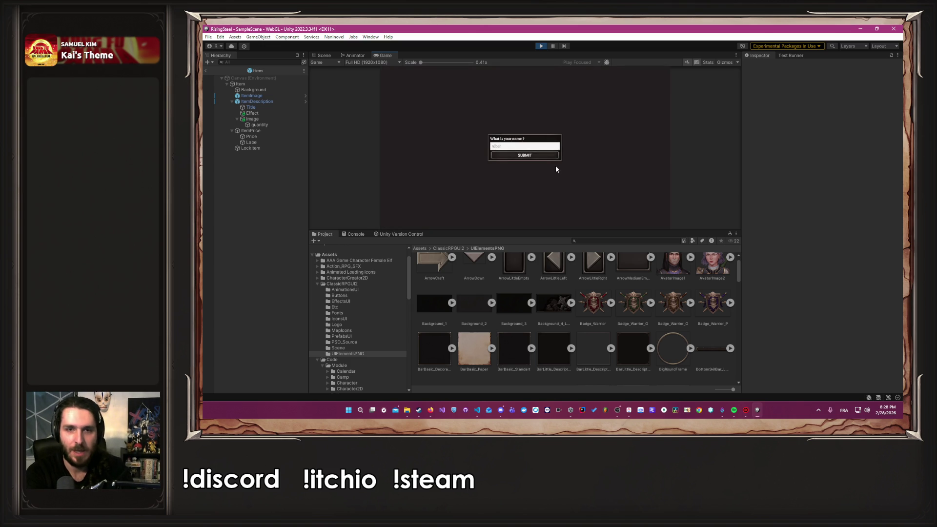
pyautogui.press('Return')
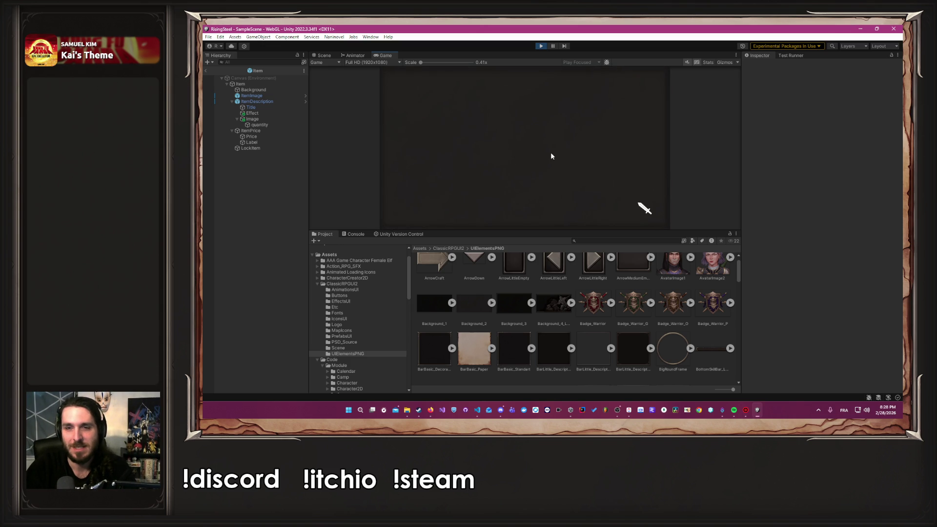
pyautogui.click(574, 155)
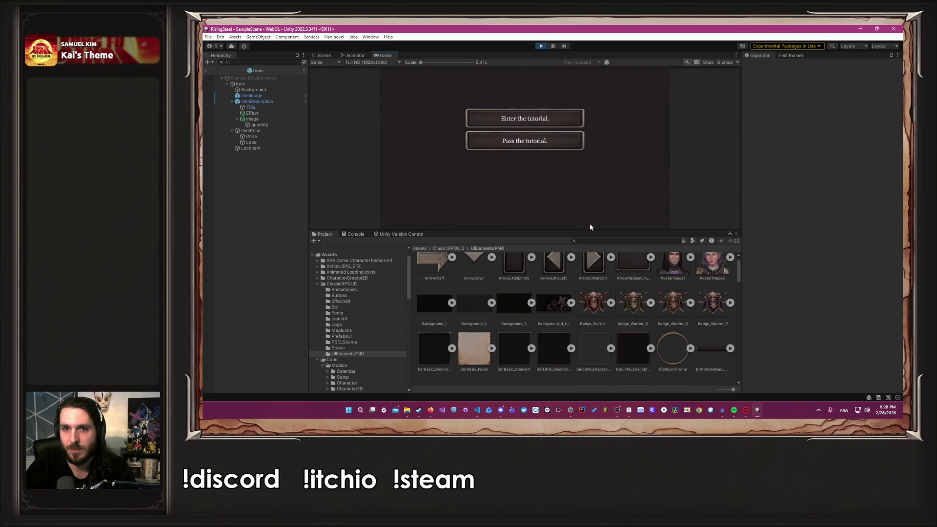
pyautogui.click(521, 146)
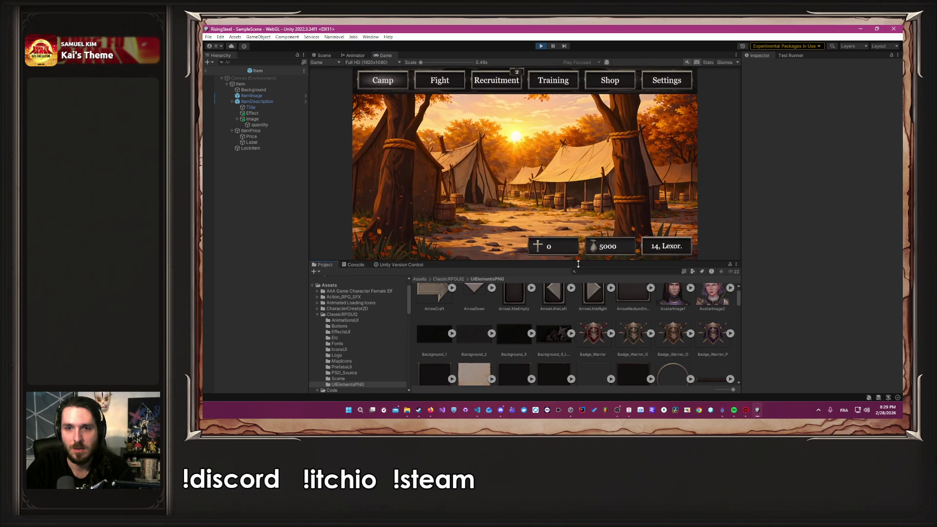
# Buy Chicken, Beer and Healing Potions in the shop, then move to the Fight page.
pyautogui.click(618, 82)
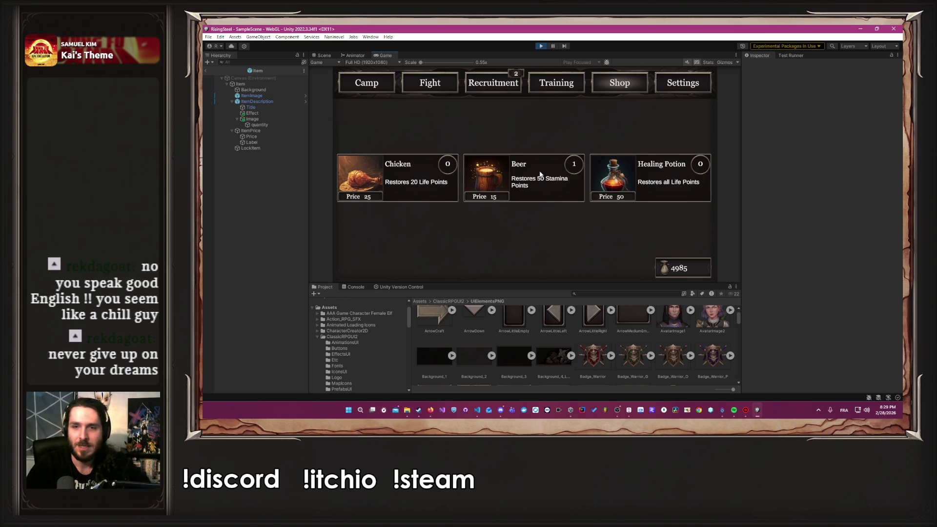
pyautogui.click(415, 181)
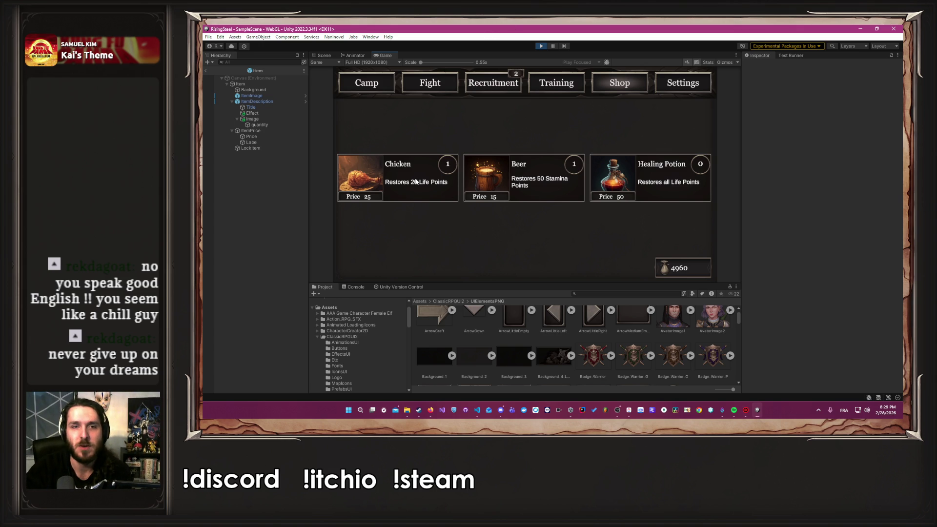
pyautogui.doubleClick(656, 183)
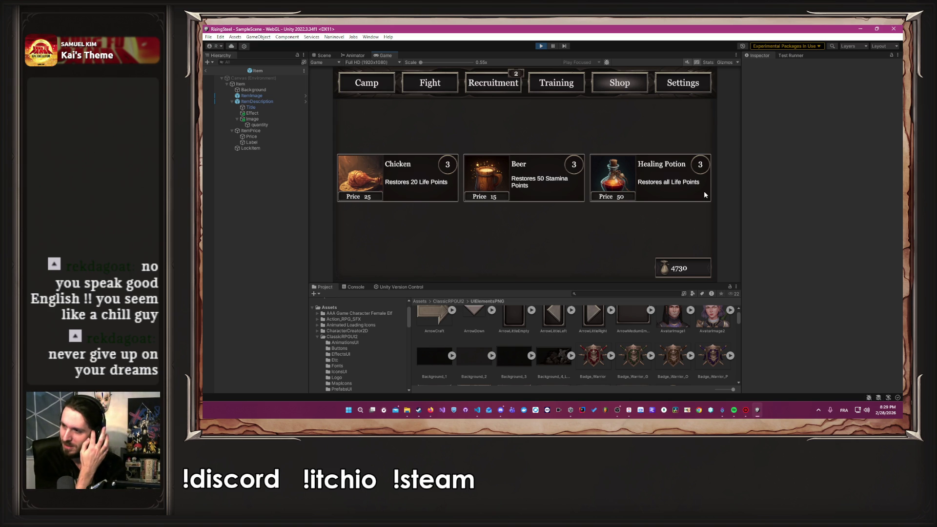
pyautogui.click(704, 194)
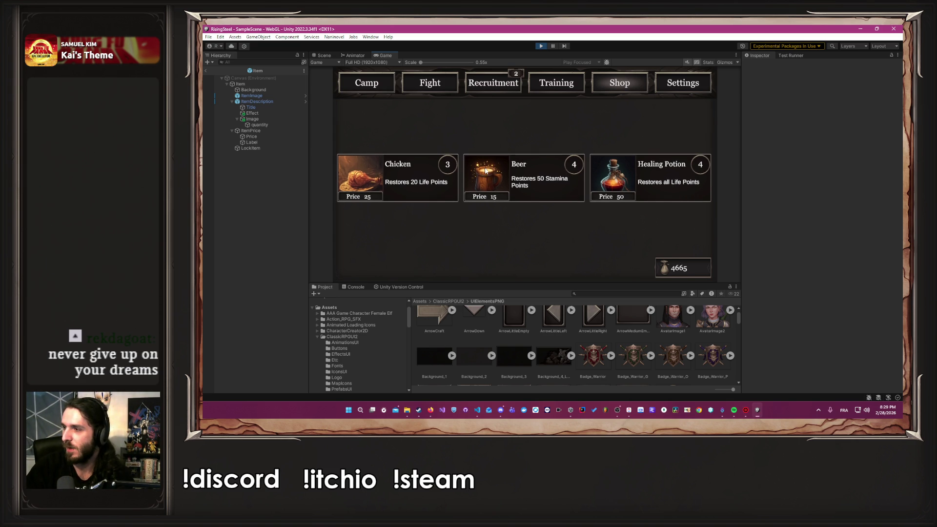
pyautogui.click(485, 83)
pyautogui.click(439, 85)
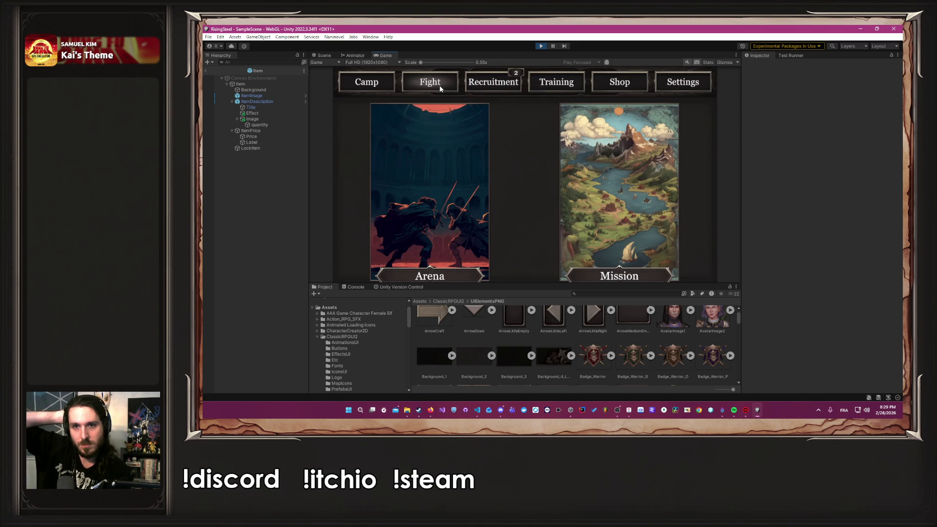
# Raise Albert's Strength to 10 and confirm the upgrade, bringing Life to 25/25.
pyautogui.click(561, 107)
pyautogui.click(429, 166)
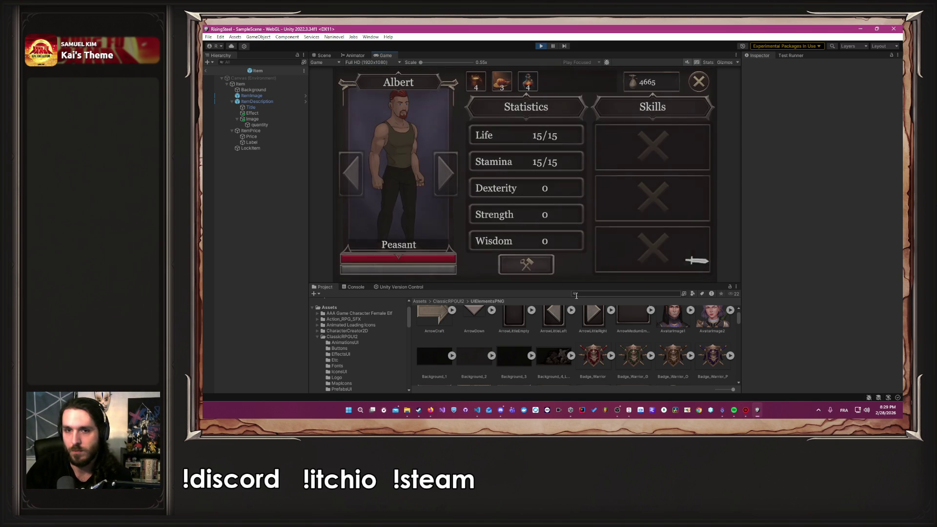
pyautogui.click(559, 214)
pyautogui.click(559, 215)
pyautogui.click(559, 215)
pyautogui.click(558, 214)
pyautogui.click(557, 214)
pyautogui.click(558, 214)
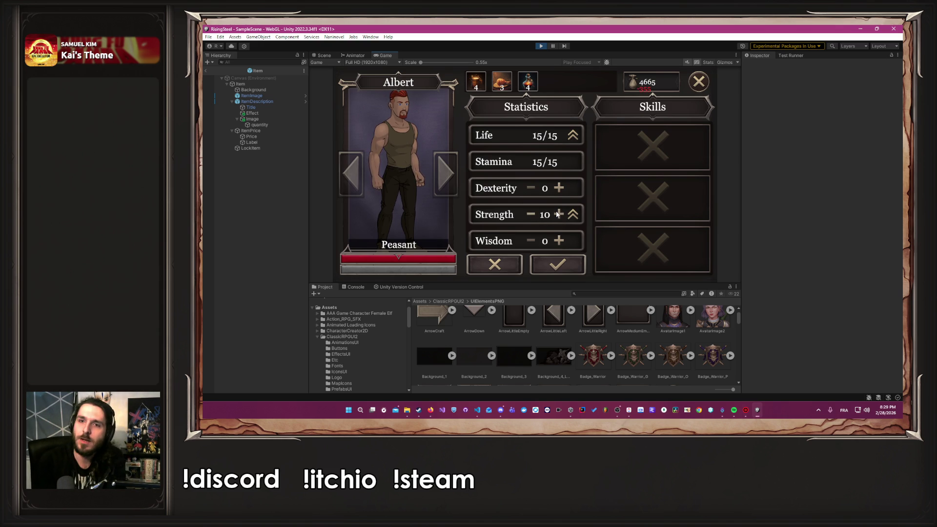
pyautogui.click(559, 263)
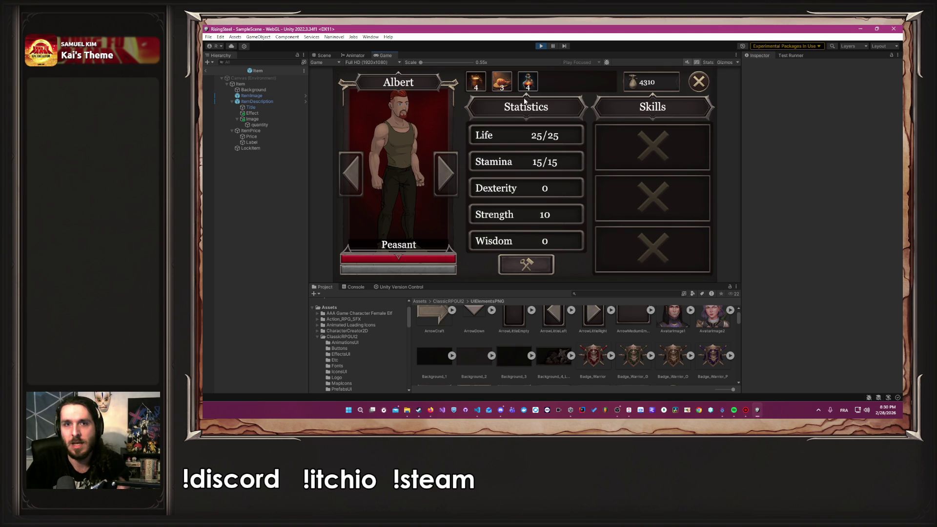
pyautogui.click(699, 82)
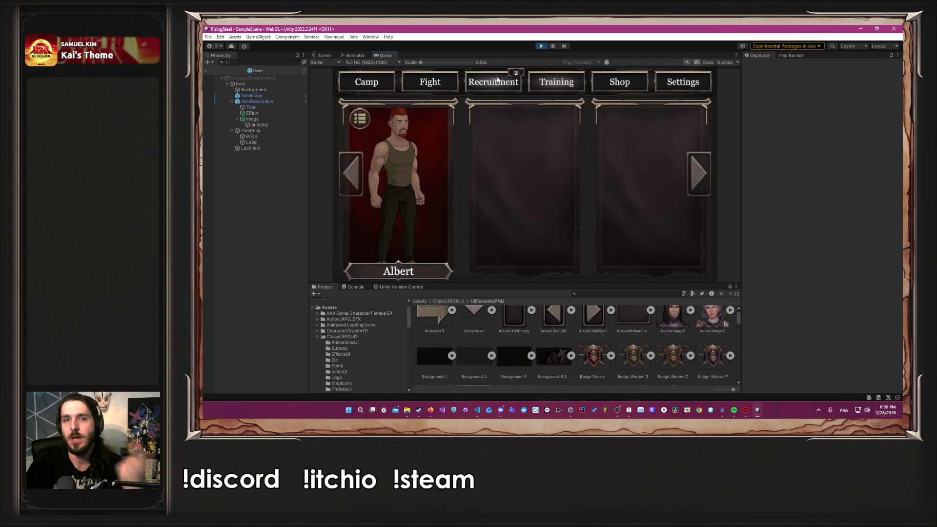
# Look at a recruit's details on the Recruitment page, then enter the Arena.
pyautogui.click(496, 78)
pyautogui.click(411, 218)
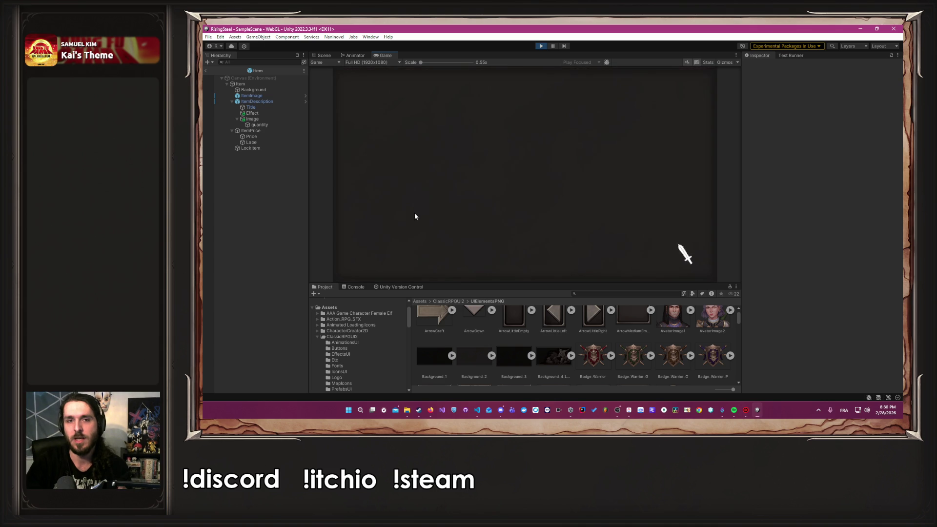
pyautogui.click(415, 210)
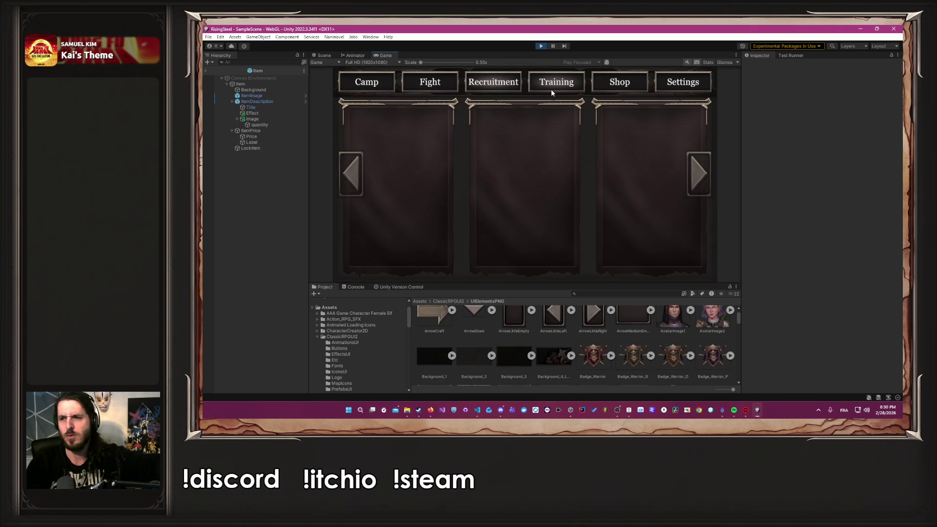
pyautogui.click(452, 86)
pyautogui.click(453, 117)
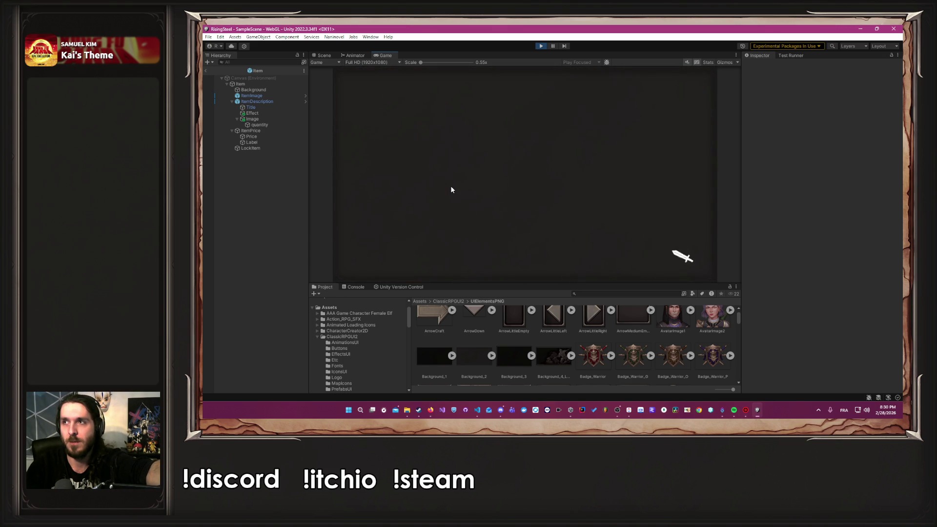
# Start the arena fight and attack Iseldis twice.
pyautogui.click(508, 176)
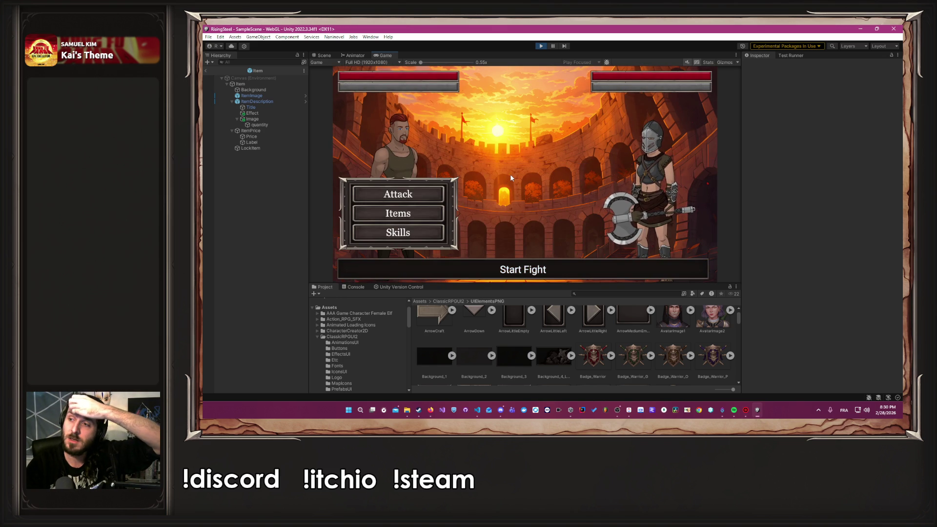
pyautogui.click(407, 214)
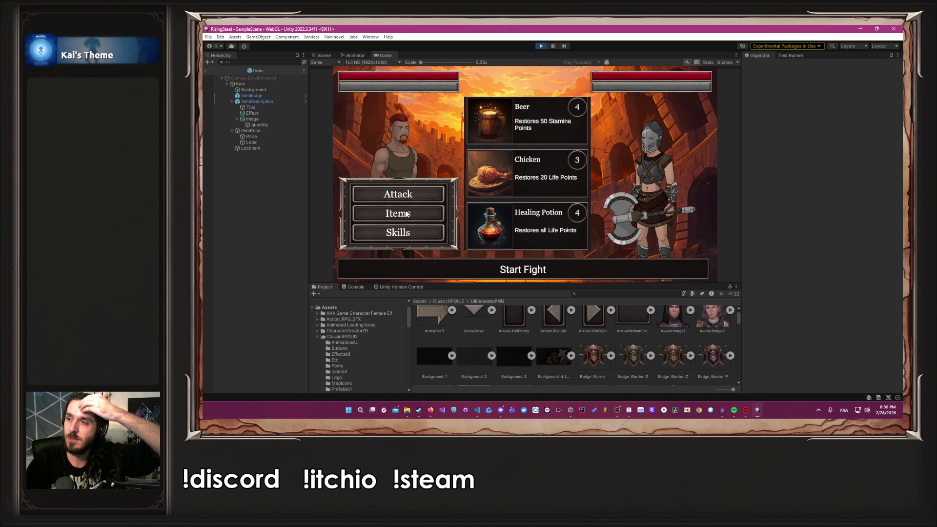
pyautogui.scroll(-2, 485, 215)
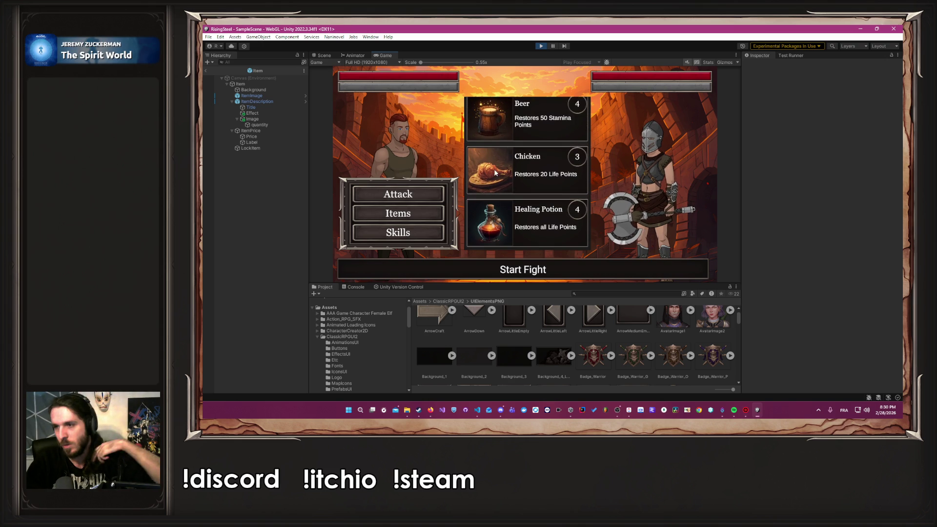
pyautogui.scroll(2, 528, 211)
pyautogui.click(397, 193)
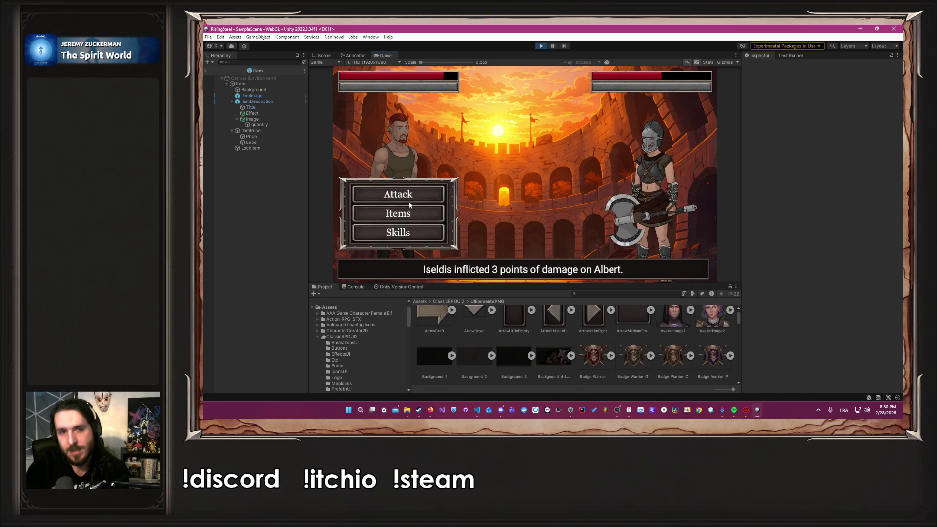
pyautogui.click(417, 194)
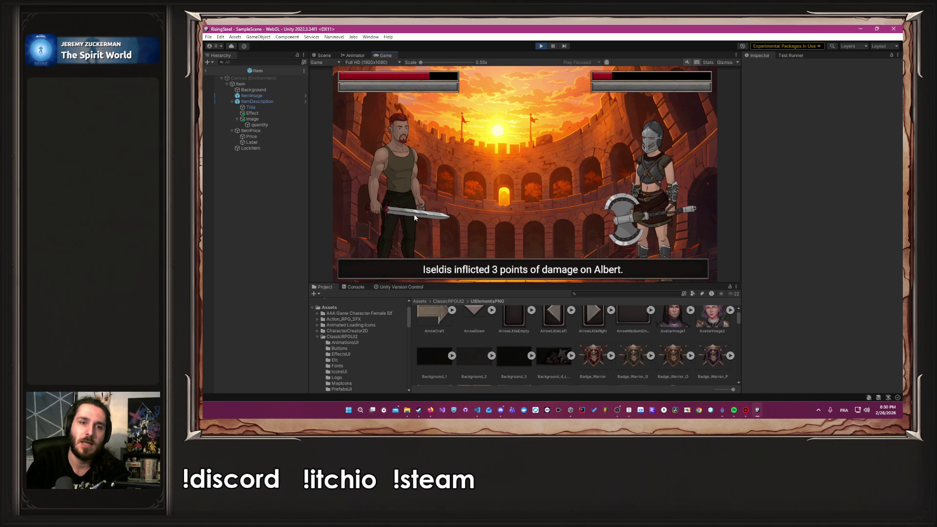
# Use a Beer and a Chicken, defeat Iseldis, and finish the fight.
pyautogui.click(409, 222)
pyautogui.press('Return')
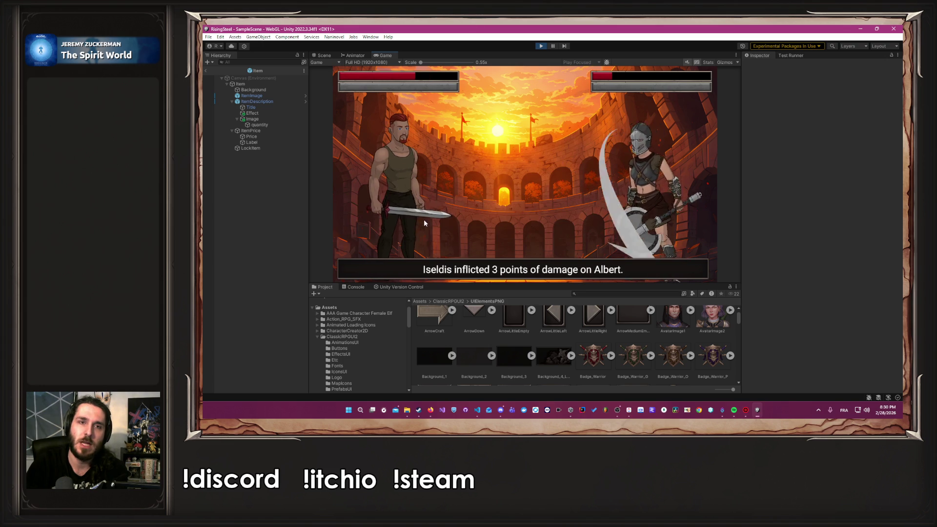
pyautogui.click(423, 222)
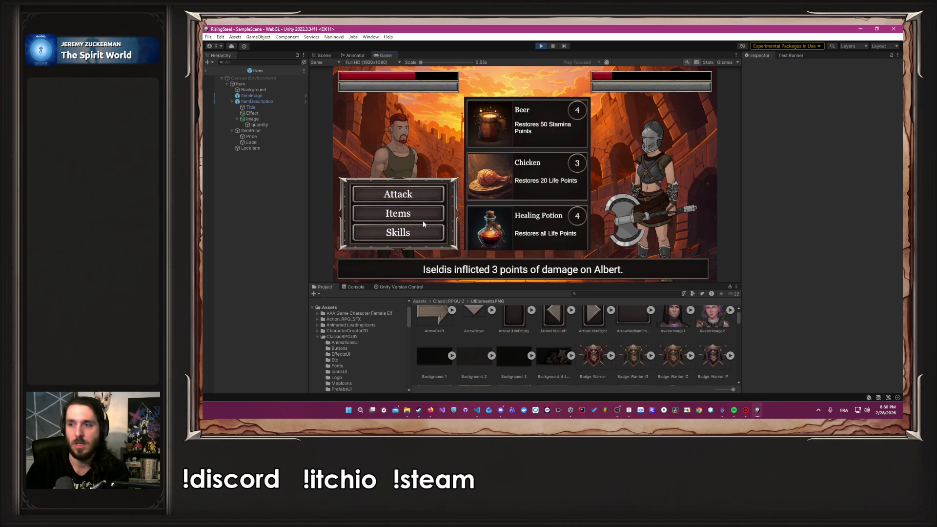
pyautogui.click(526, 189)
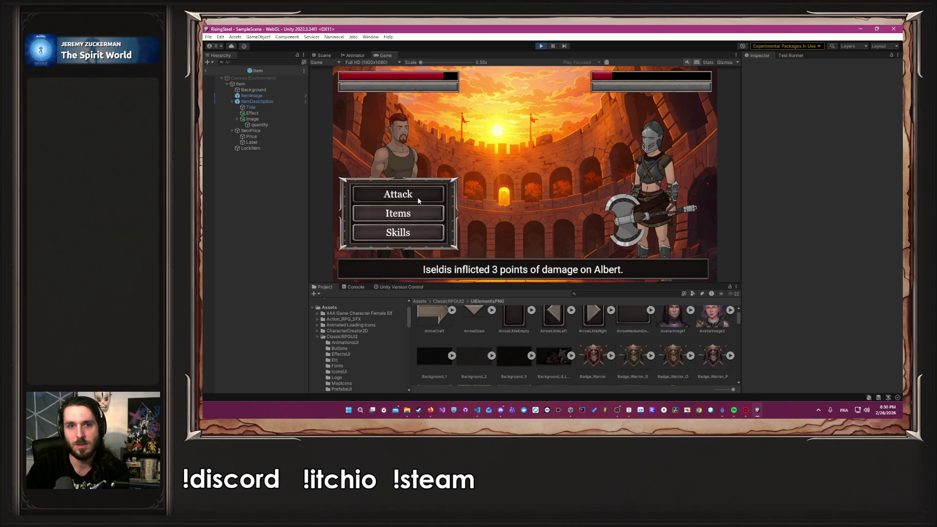
pyautogui.click(418, 198)
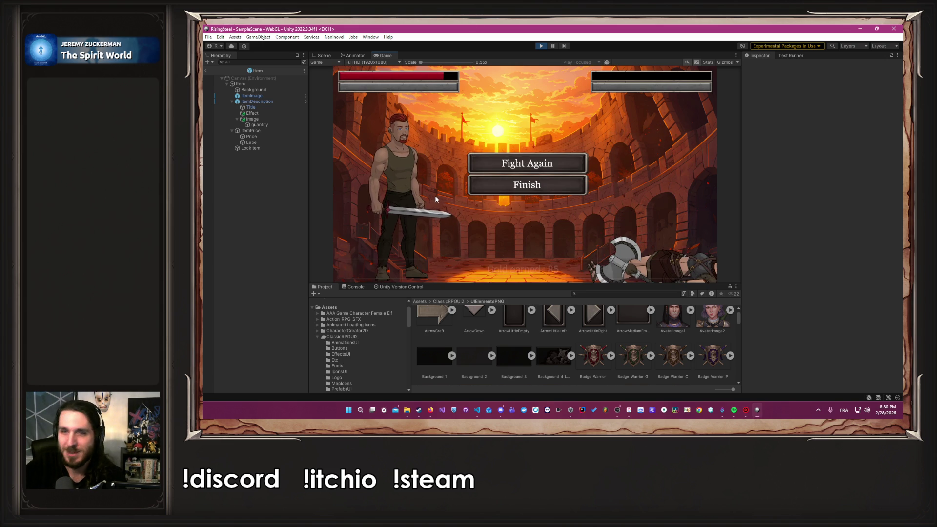
pyautogui.click(481, 182)
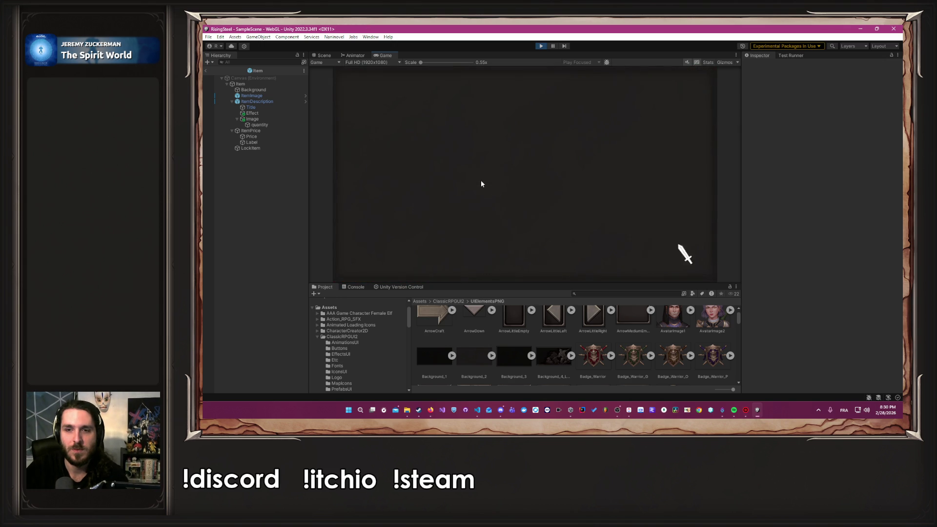
pyautogui.click(580, 86)
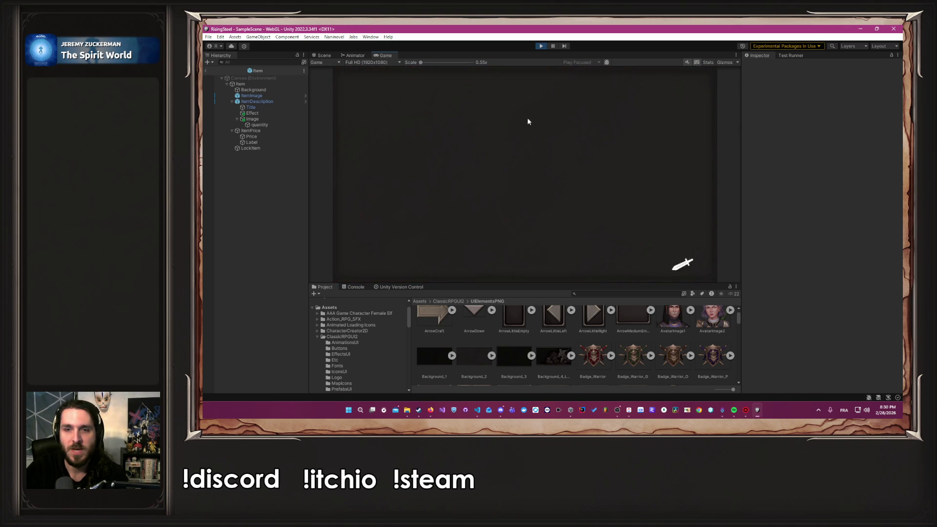
# Mark the shop item-count task as Done in ClickUp and return to the game.
pyautogui.hotkey('alt', 'Tab')
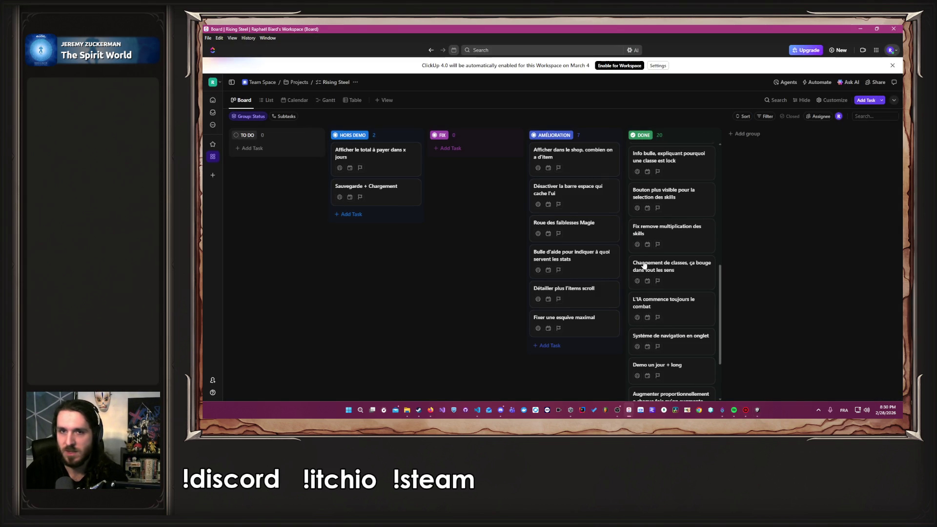
pyautogui.click(590, 153)
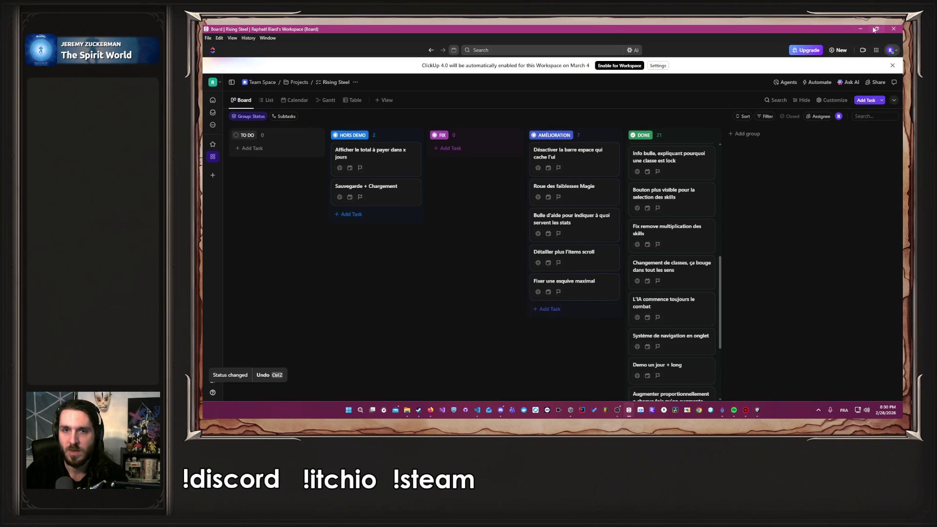
pyautogui.click(861, 30)
pyautogui.click(408, 177)
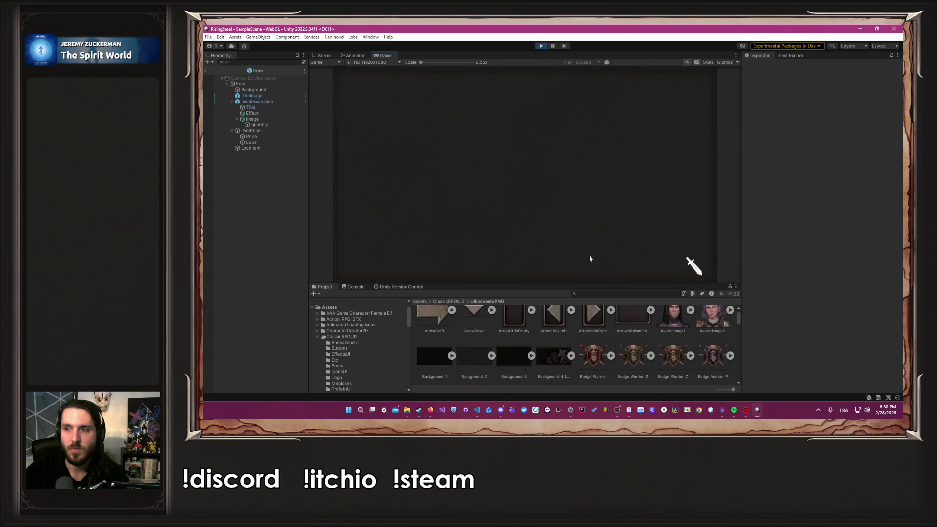
# Raise Albert's Strength to 12, confirm, and close his stats panel.
pyautogui.click(526, 264)
pyautogui.click(559, 214)
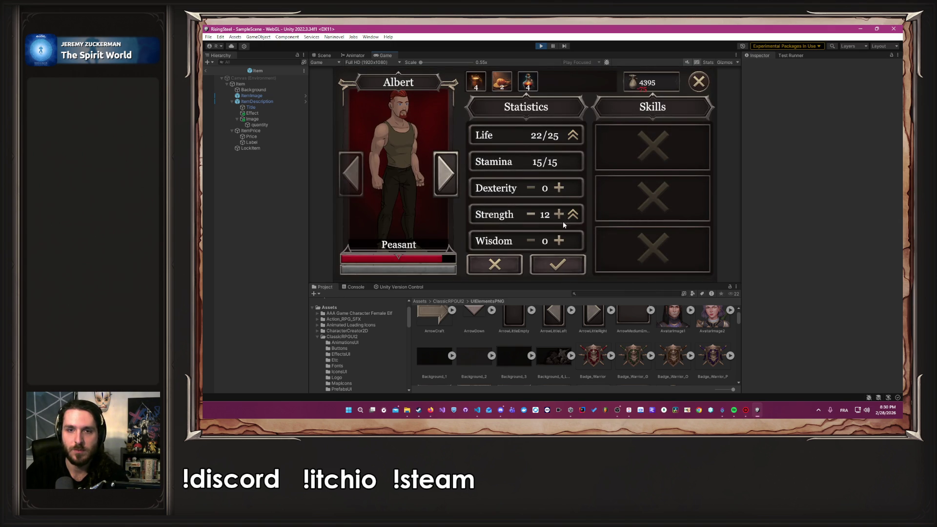
pyautogui.click(557, 264)
pyautogui.click(699, 82)
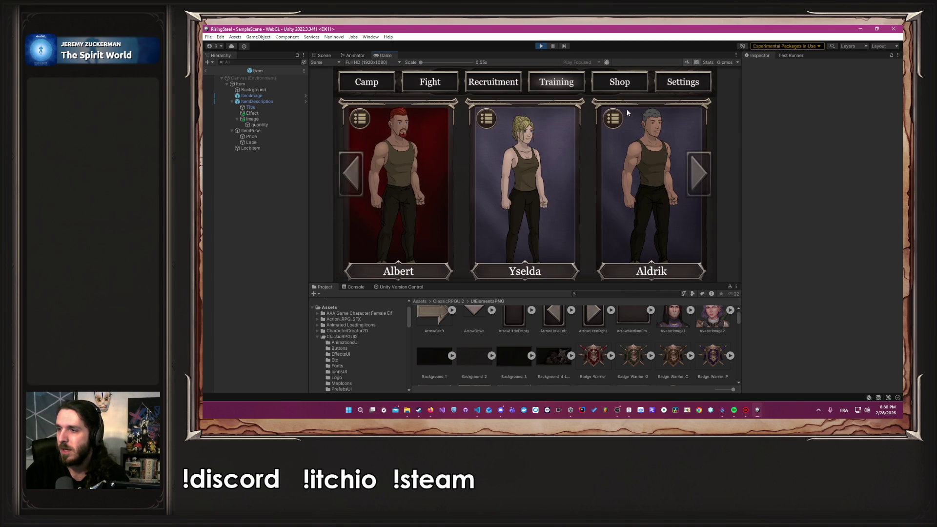
# Launch the Defense of the Black Bark Village mission and choose a character for it.
pyautogui.click(429, 82)
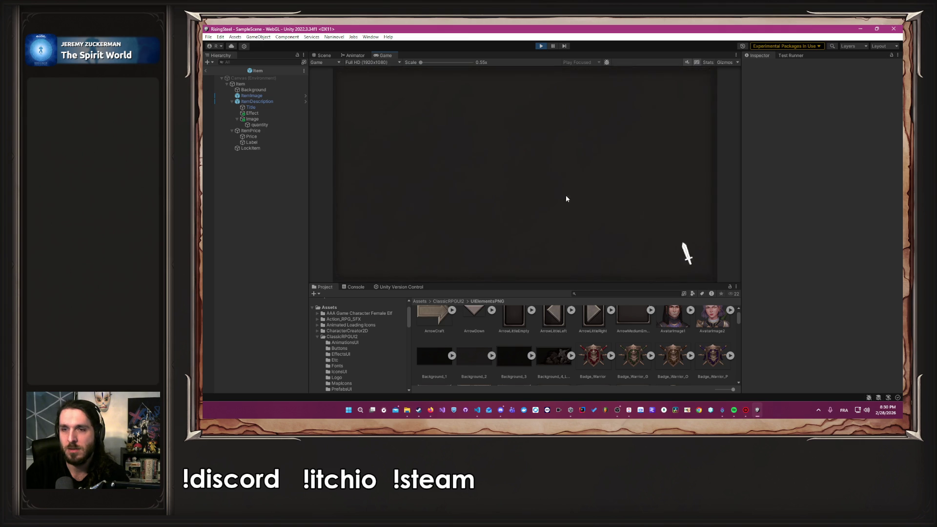
pyautogui.click(603, 212)
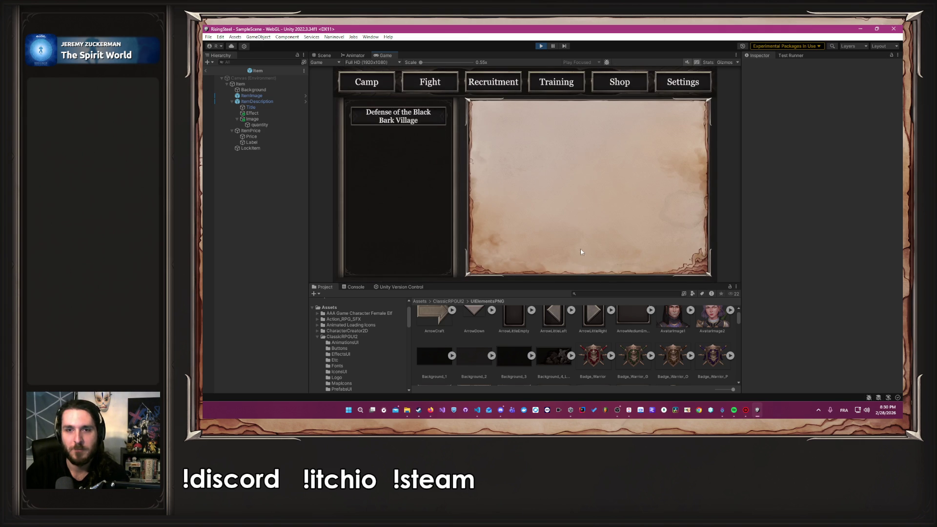
pyautogui.click(410, 122)
pyautogui.click(588, 258)
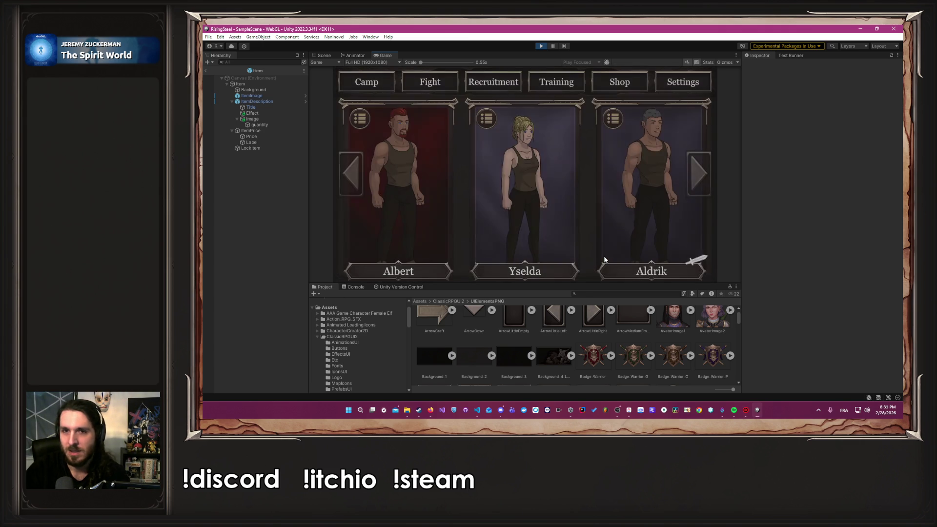
pyautogui.click(389, 212)
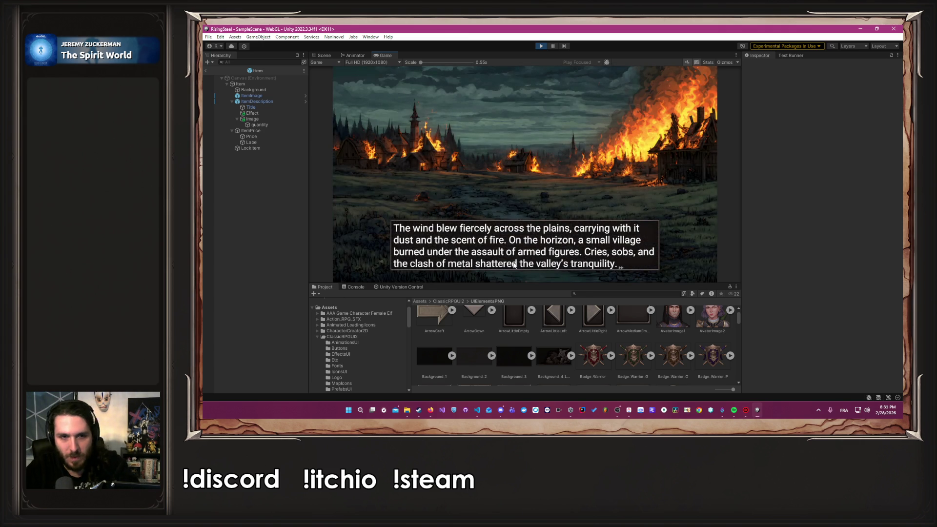
# Skip the story narration and defeat Bob with three attacks.
pyautogui.click(514, 264)
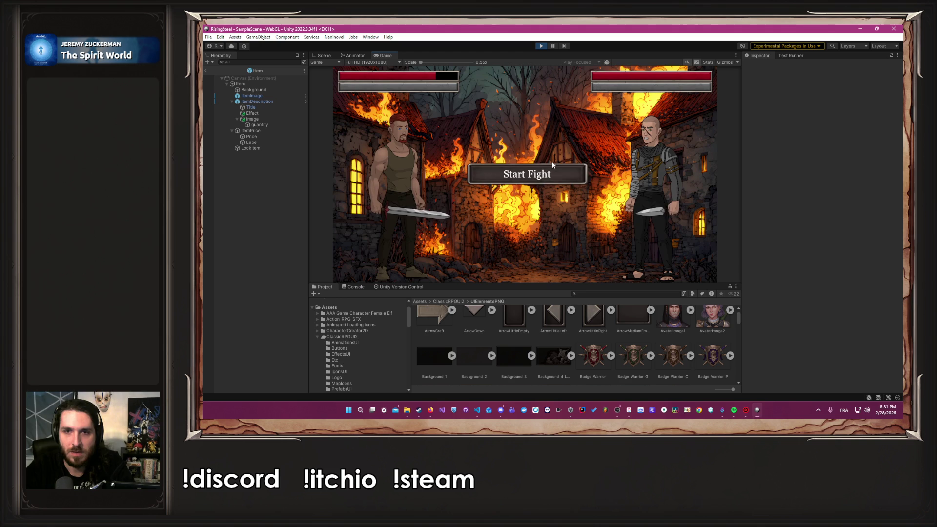
pyautogui.click(554, 175)
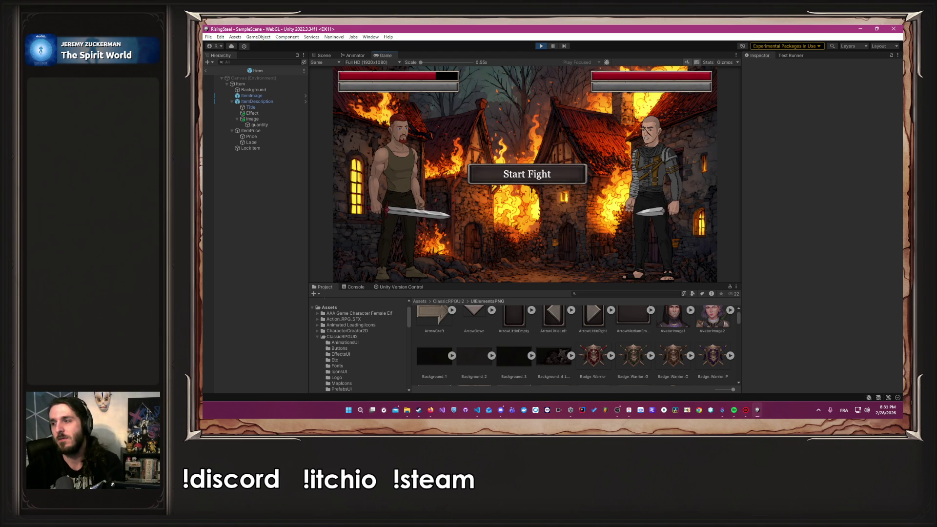
pyautogui.hotkey('alt', 'Tab')
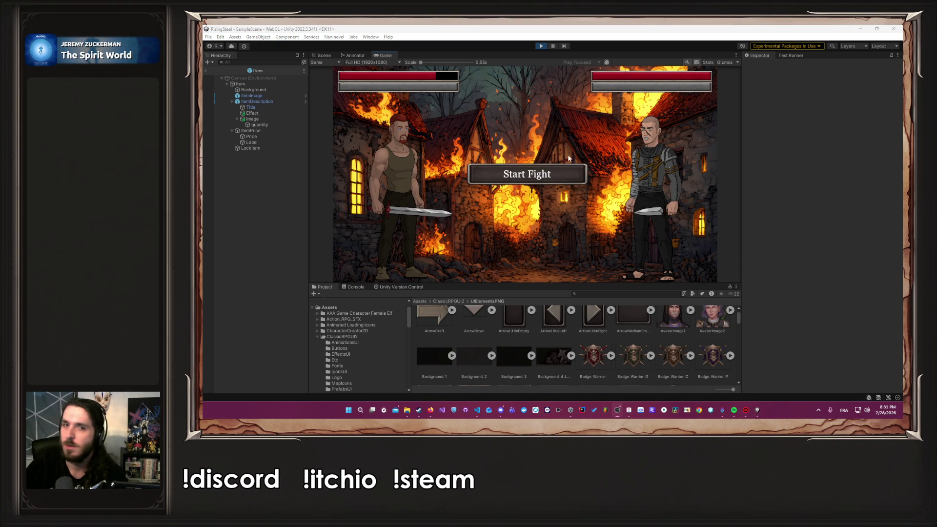
pyautogui.click(484, 174)
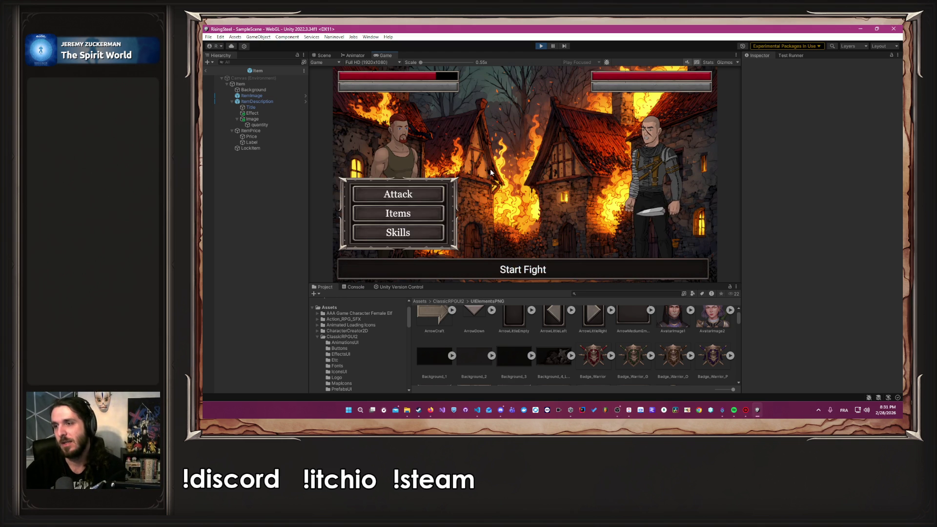
pyautogui.click(422, 195)
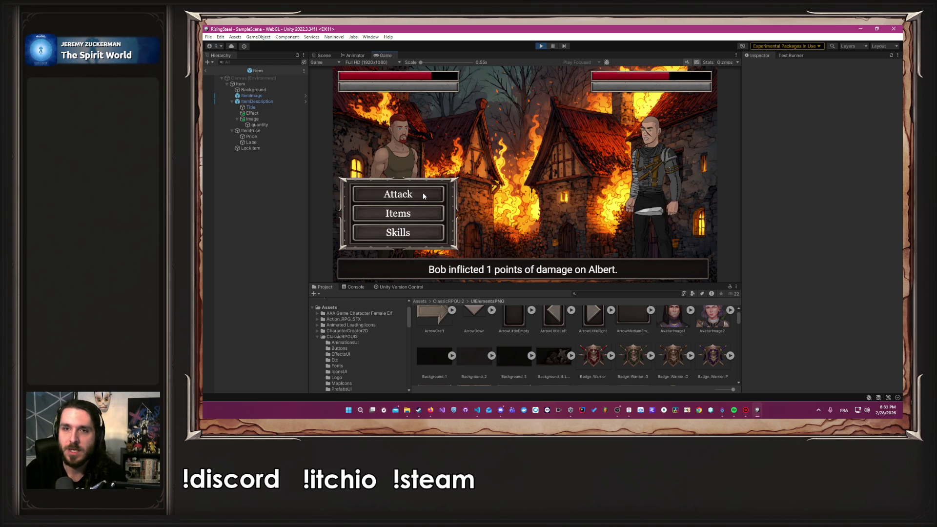
pyautogui.click(423, 195)
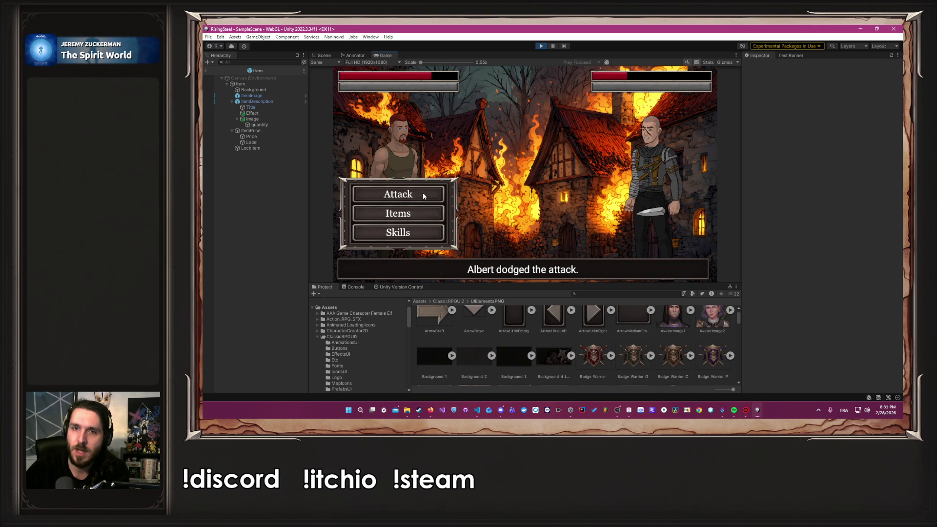
pyautogui.click(422, 193)
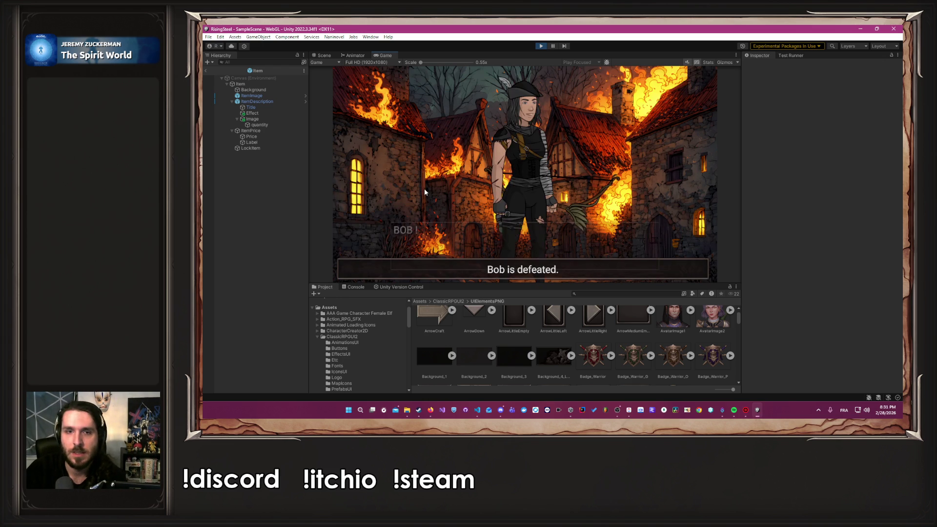
pyautogui.click(425, 191)
# Start the fight against Robin, attack twice, and heal Albert with a Healing Potion.
pyautogui.click(434, 191)
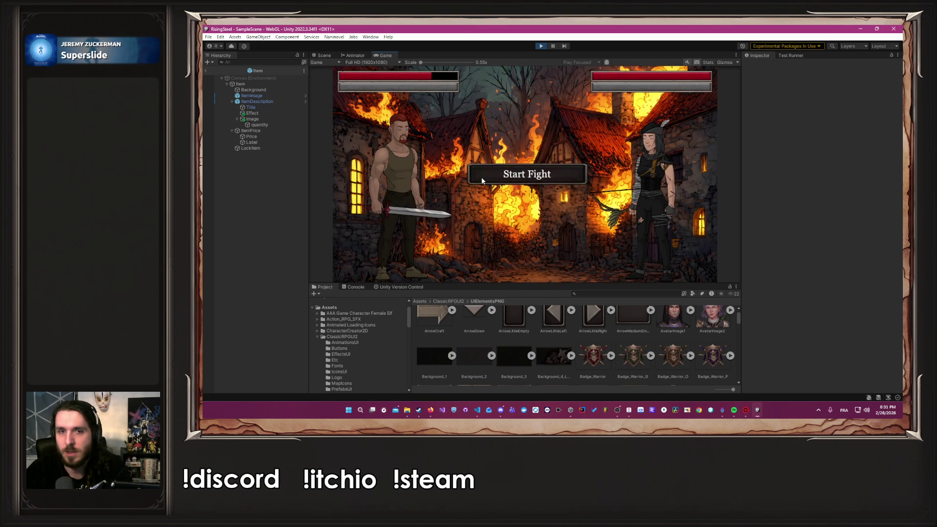
pyautogui.click(481, 181)
pyautogui.click(401, 197)
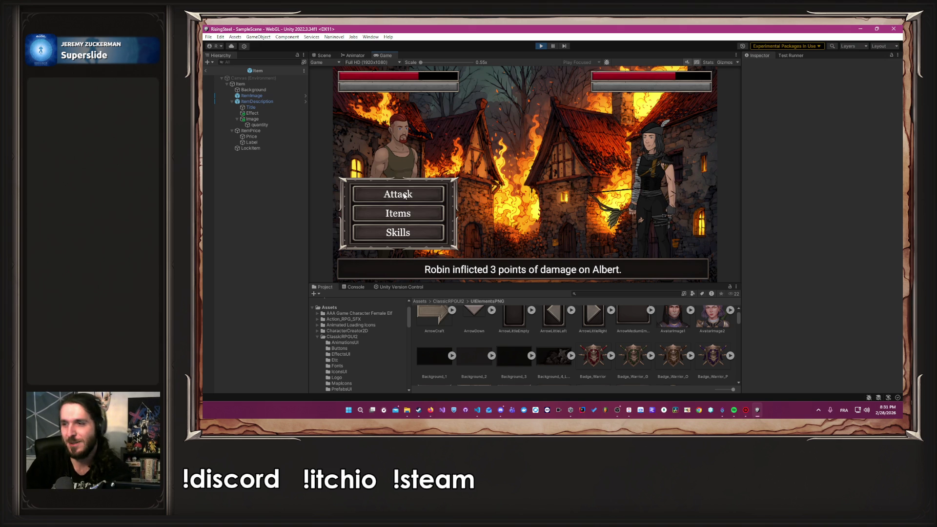
pyautogui.click(404, 194)
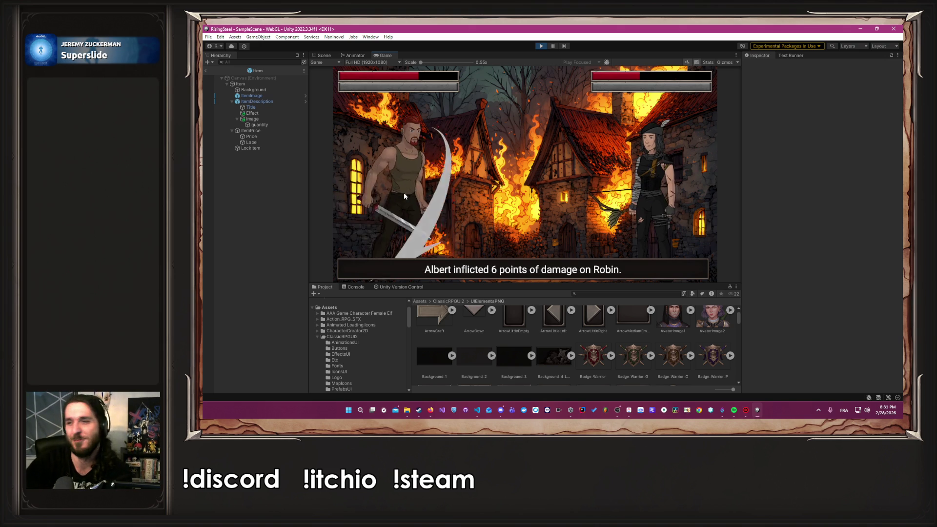
pyautogui.click(395, 215)
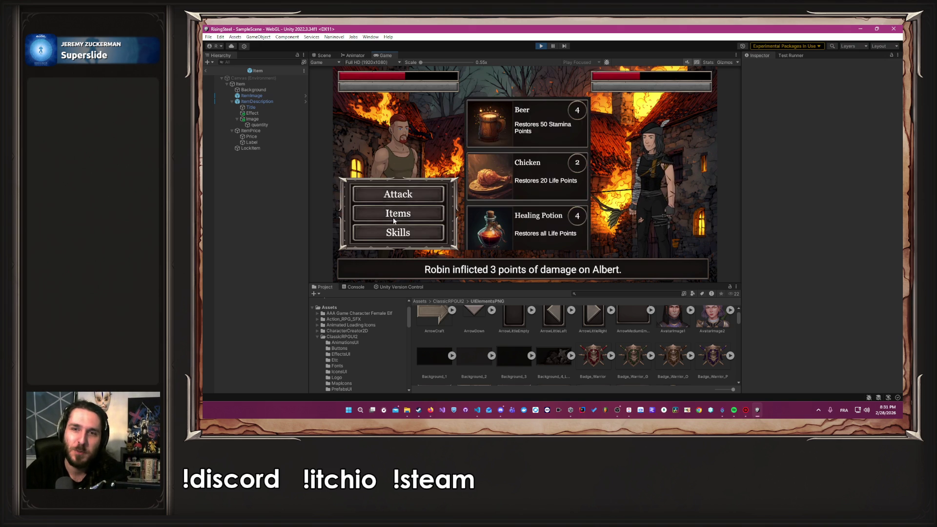
pyautogui.click(516, 227)
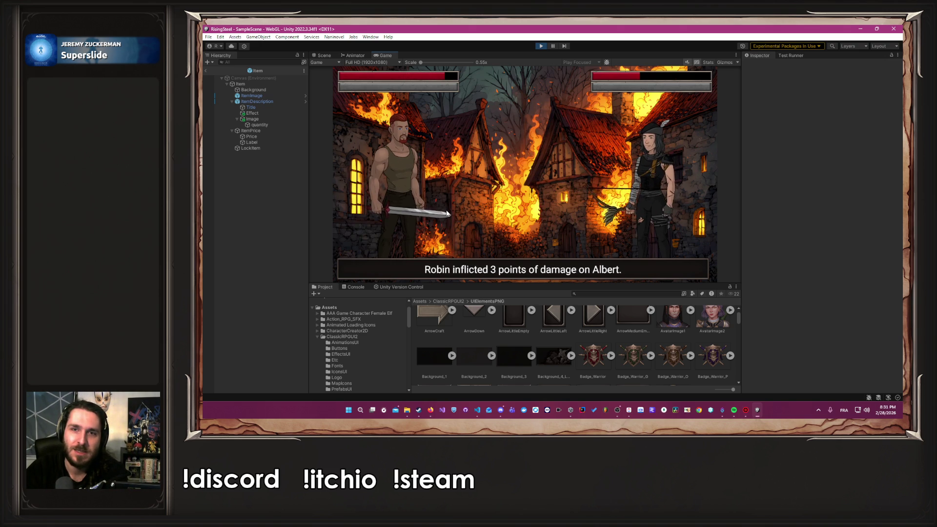
# Finish Robin with three attacks, then choose Spare/Execute to return to camp.
pyautogui.click(420, 191)
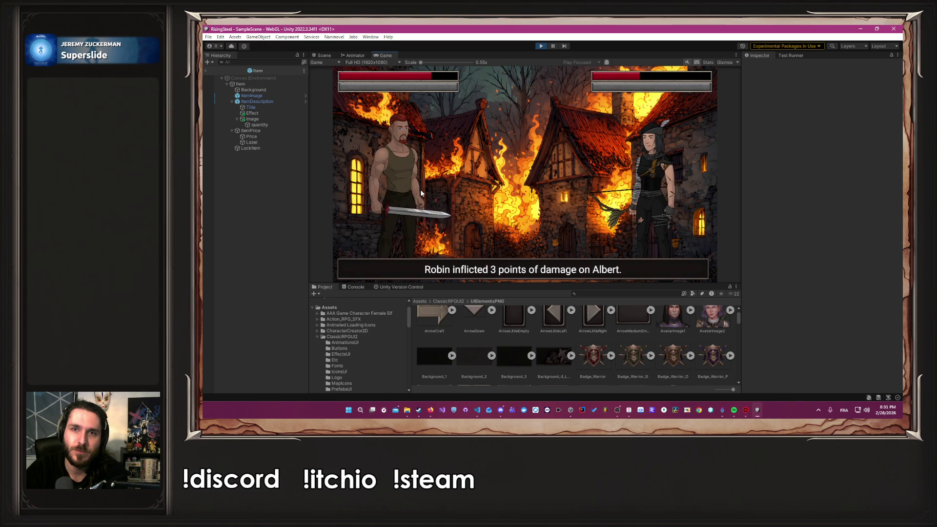
pyautogui.click(421, 193)
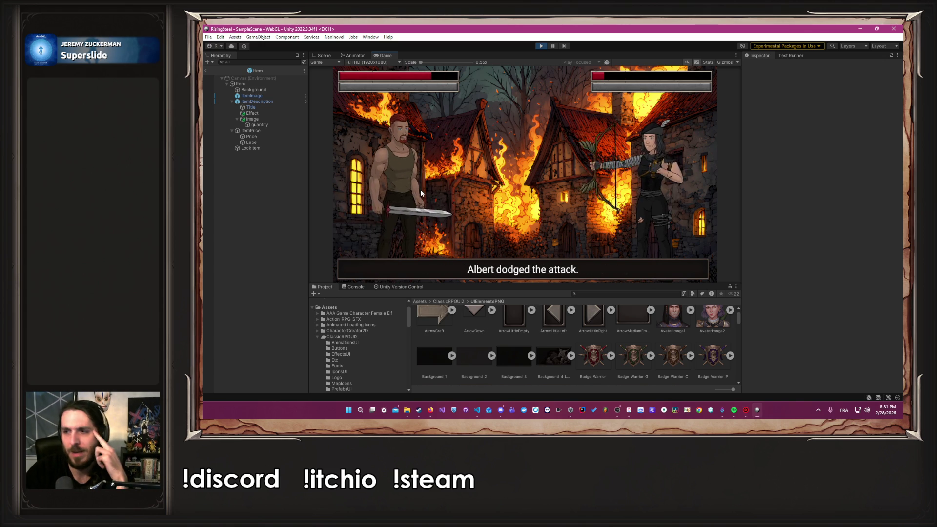
pyautogui.click(421, 193)
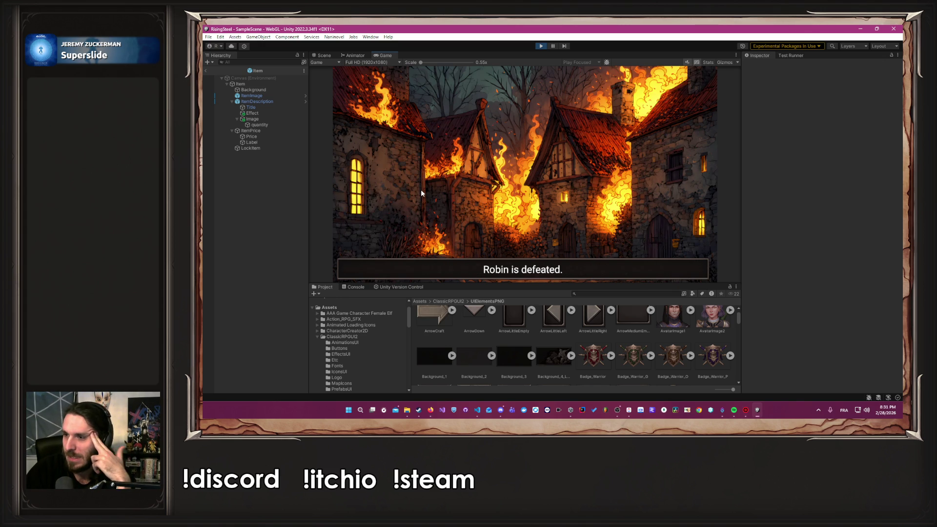
pyautogui.click(421, 190)
pyautogui.click(420, 189)
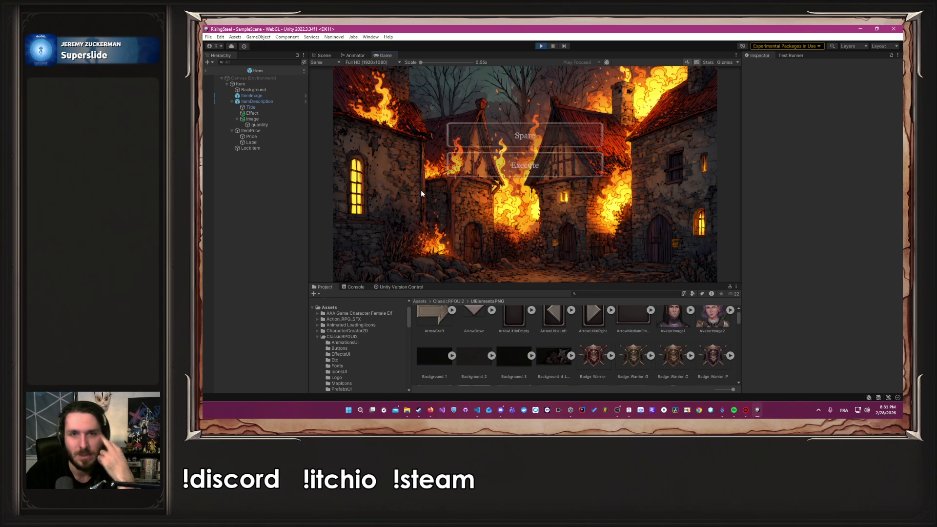
pyautogui.click(525, 137)
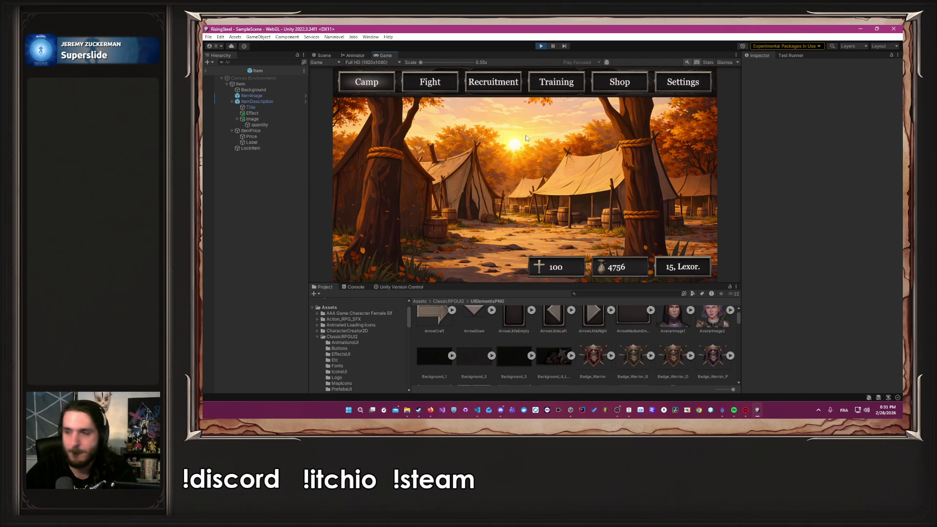
# Give Albert the Soldier class, equip Power Strike, and refill his life with a potion.
pyautogui.click(449, 86)
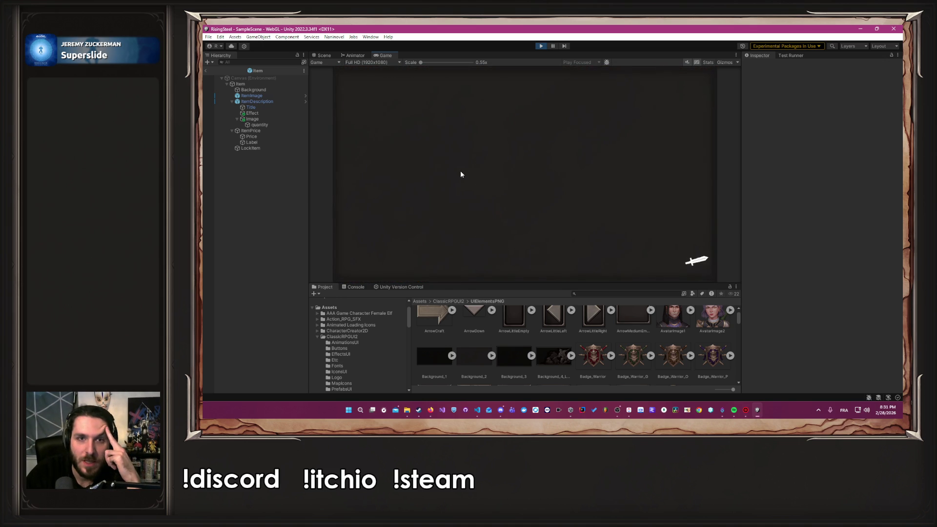
pyautogui.click(529, 93)
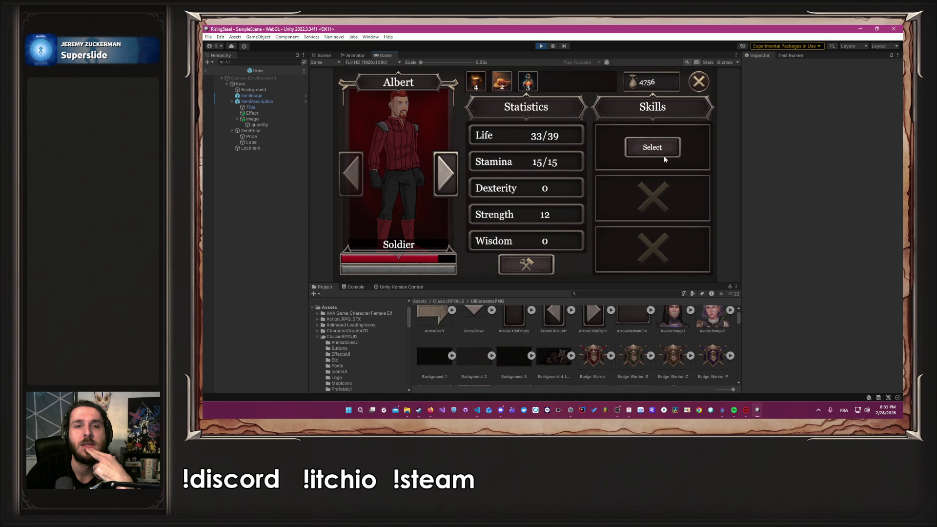
pyautogui.click(660, 148)
pyautogui.click(654, 174)
pyautogui.click(527, 82)
pyautogui.click(697, 82)
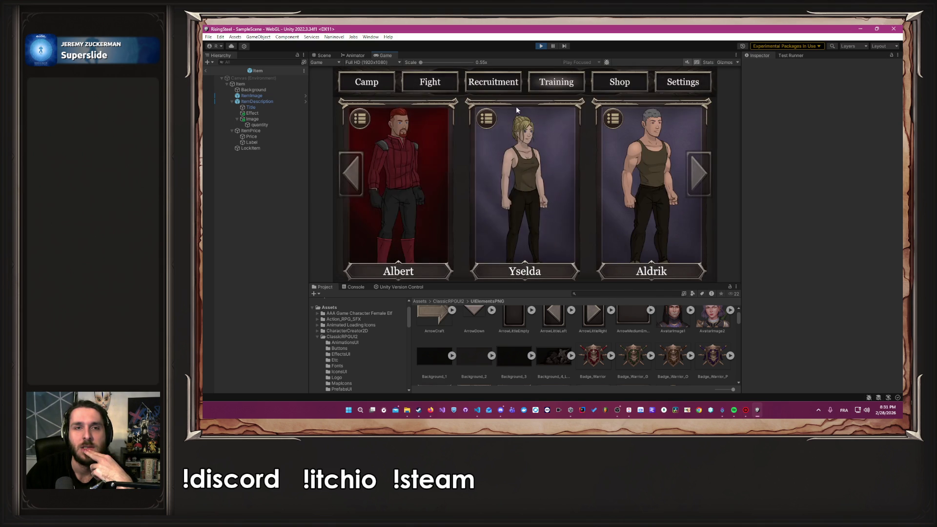
# Enter an Arena fight and win it with two Power Strikes.
pyautogui.click(435, 89)
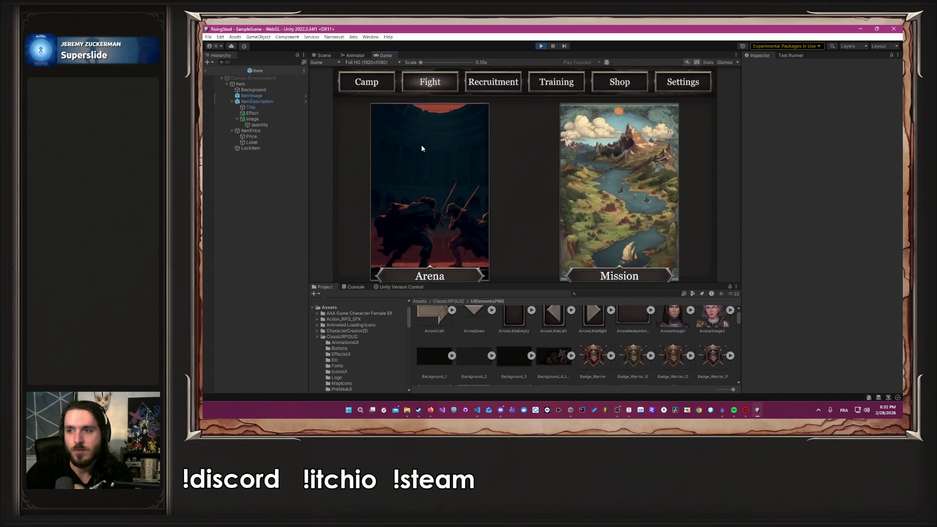
pyautogui.click(422, 148)
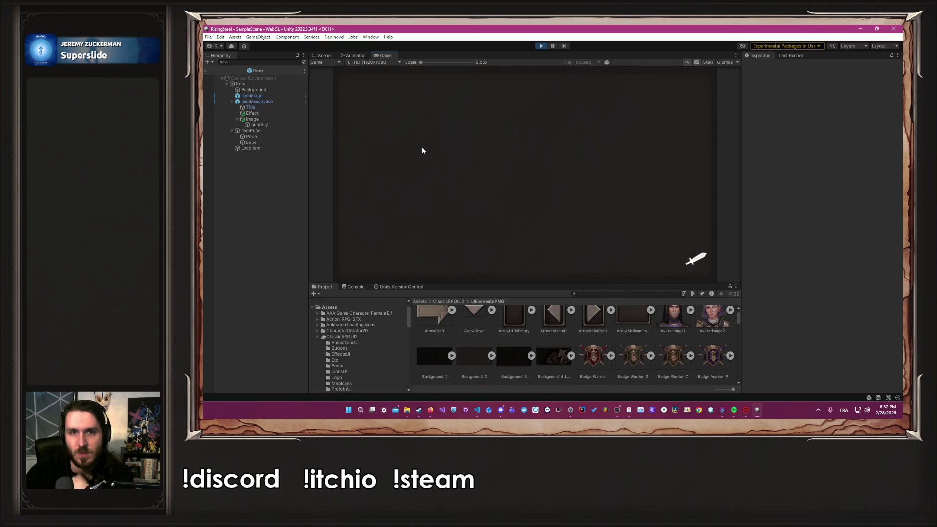
pyautogui.click(519, 168)
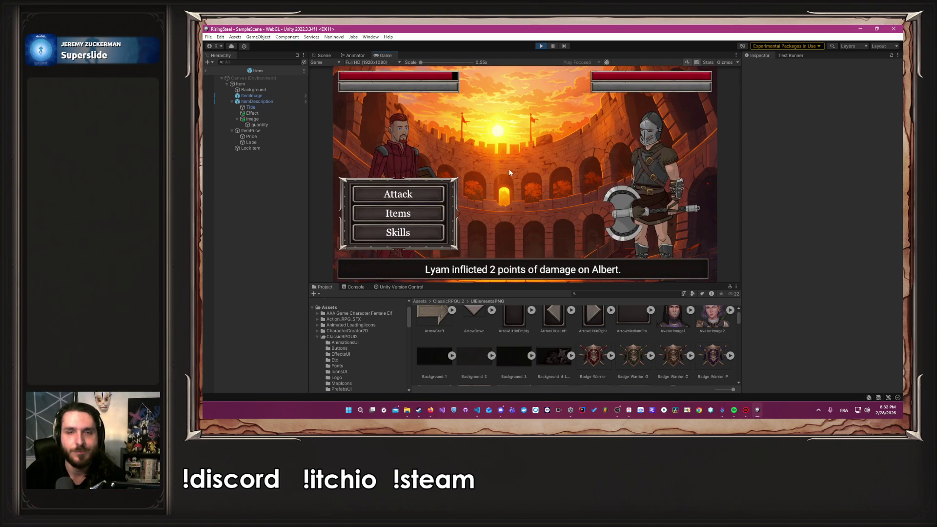
pyautogui.click(431, 233)
pyautogui.click(491, 121)
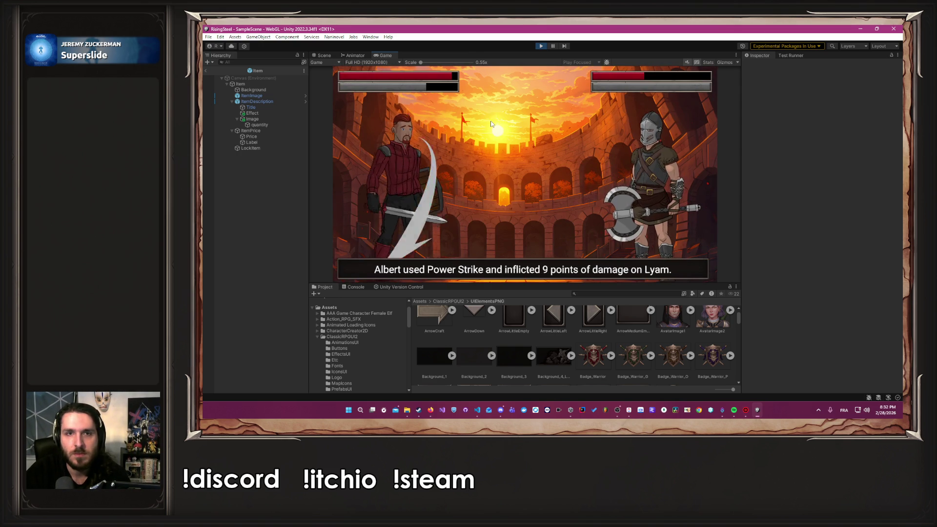
pyautogui.click(431, 232)
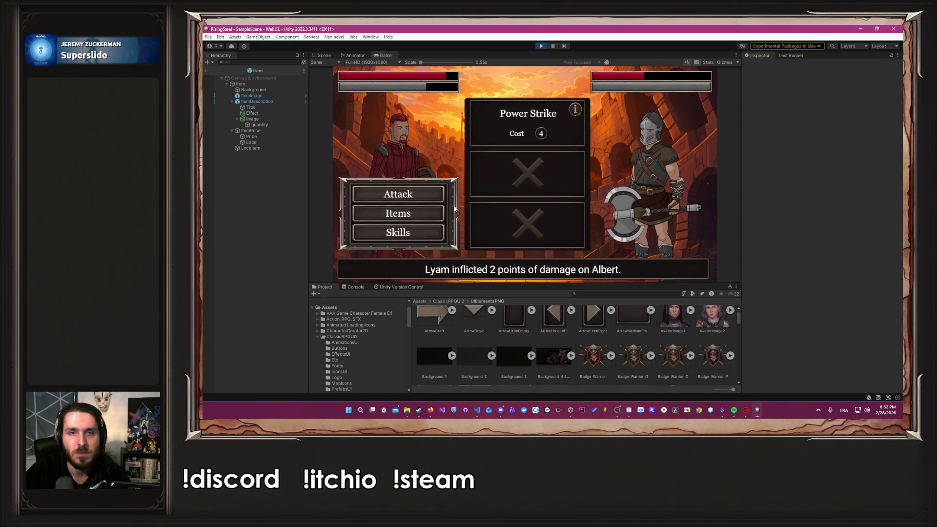
pyautogui.click(488, 130)
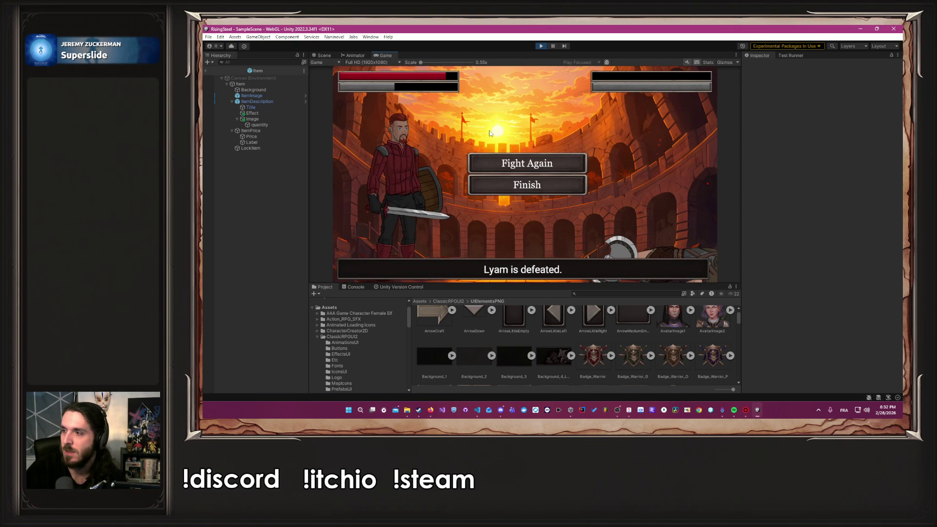
# Beat Elara in the next arena fight using Attack and Power Strike.
pyautogui.click(545, 162)
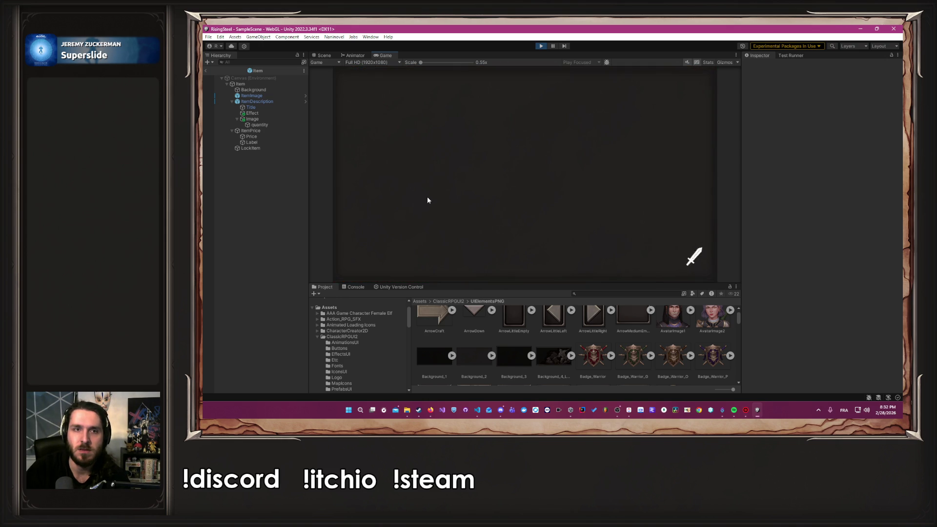
pyautogui.click(431, 192)
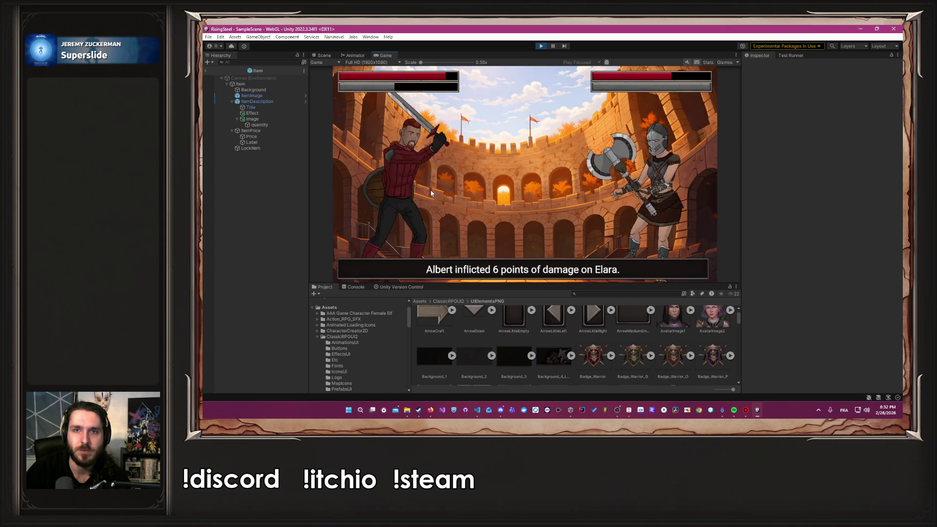
pyautogui.click(408, 229)
pyautogui.click(522, 132)
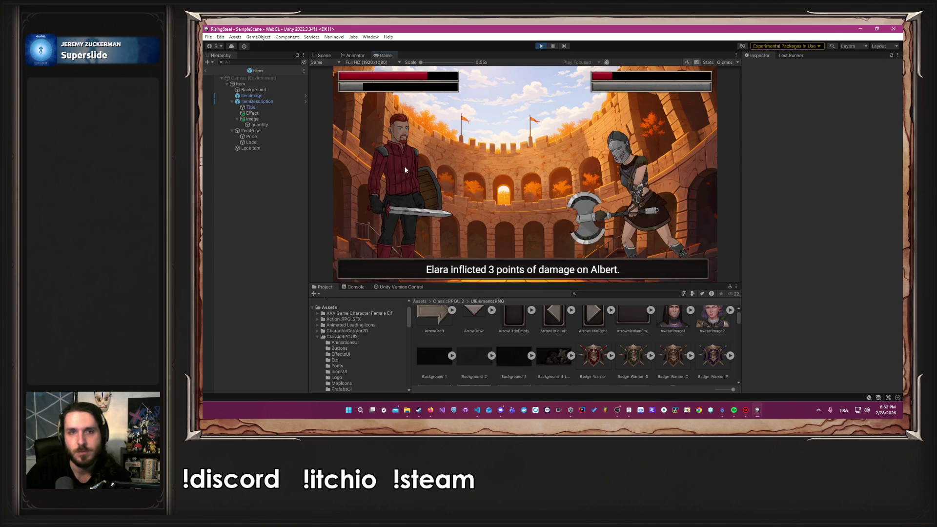
pyautogui.click(404, 198)
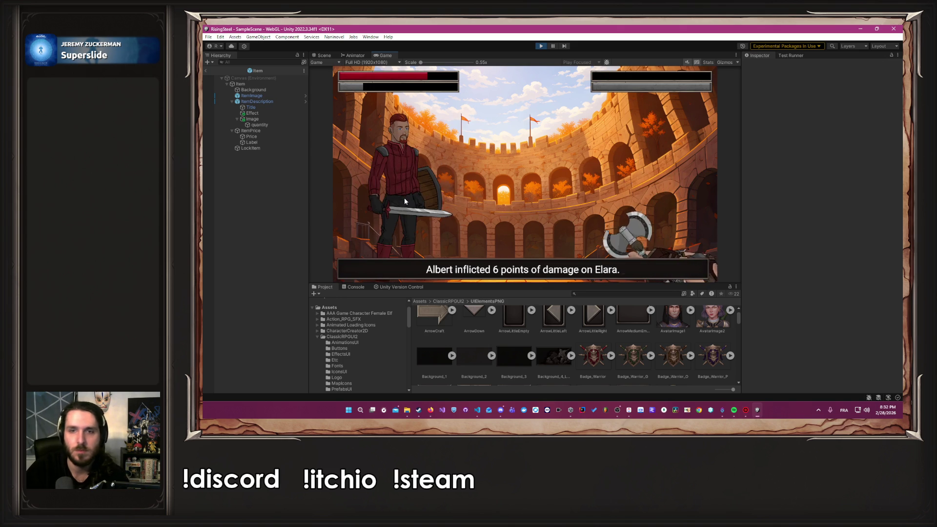
# Defeat Myron using Beer, a Healing Potion, attacks and Power Strike, then stop play mode.
pyautogui.click(488, 182)
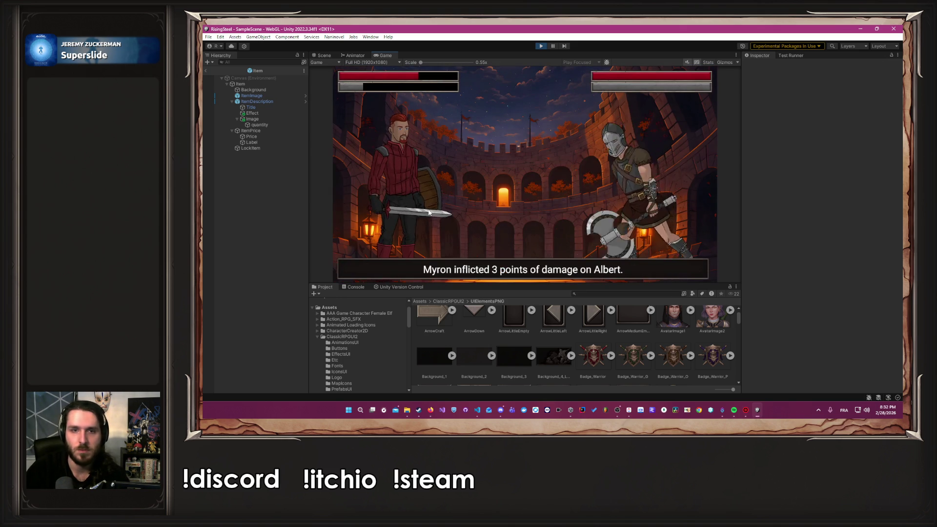
pyautogui.click(423, 214)
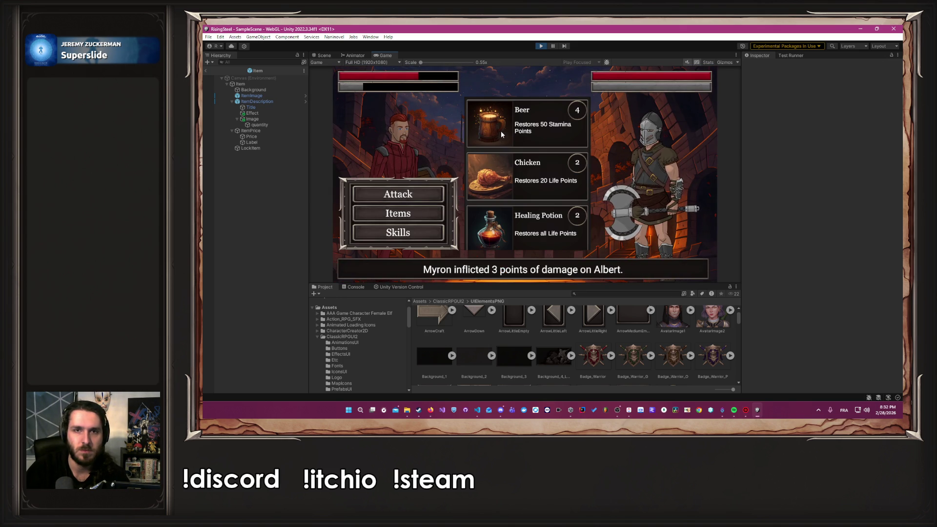
pyautogui.click(501, 131)
pyautogui.click(423, 217)
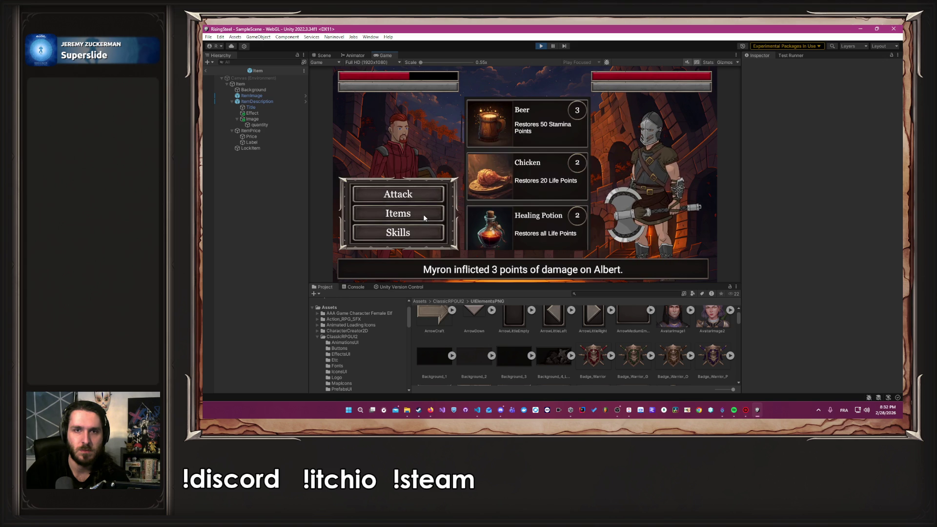
pyautogui.click(497, 229)
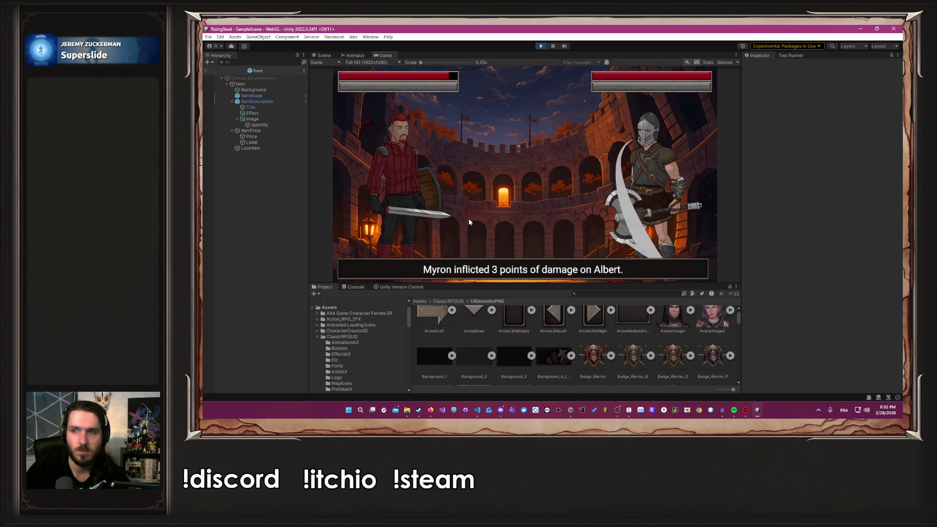
pyautogui.click(414, 192)
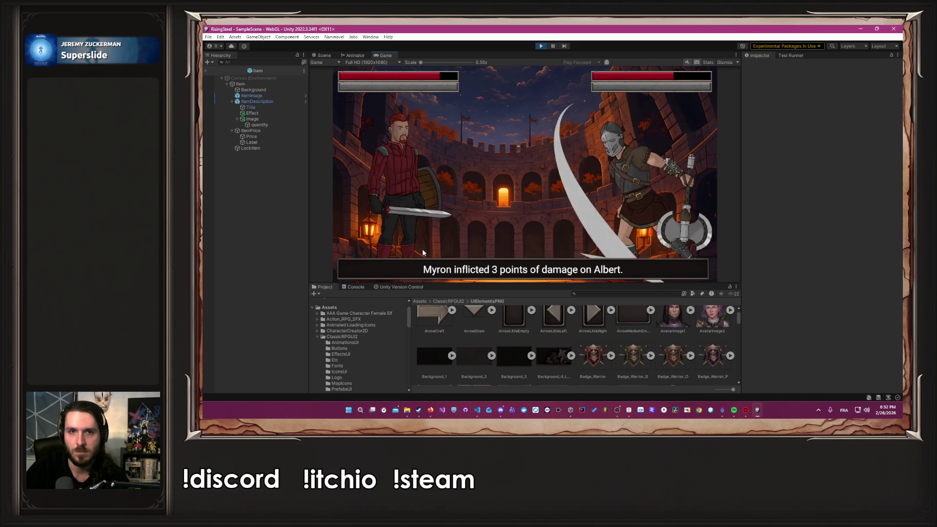
pyautogui.click(396, 232)
pyautogui.click(518, 130)
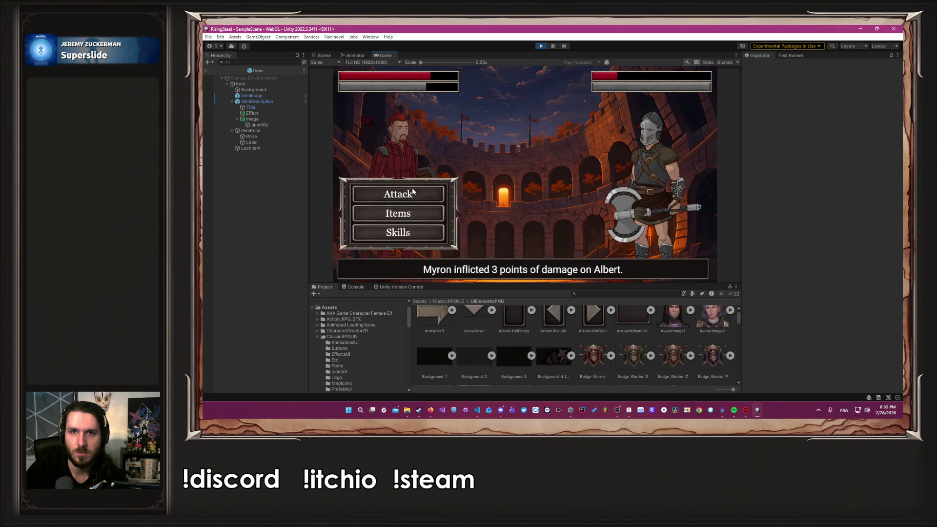
pyautogui.click(412, 191)
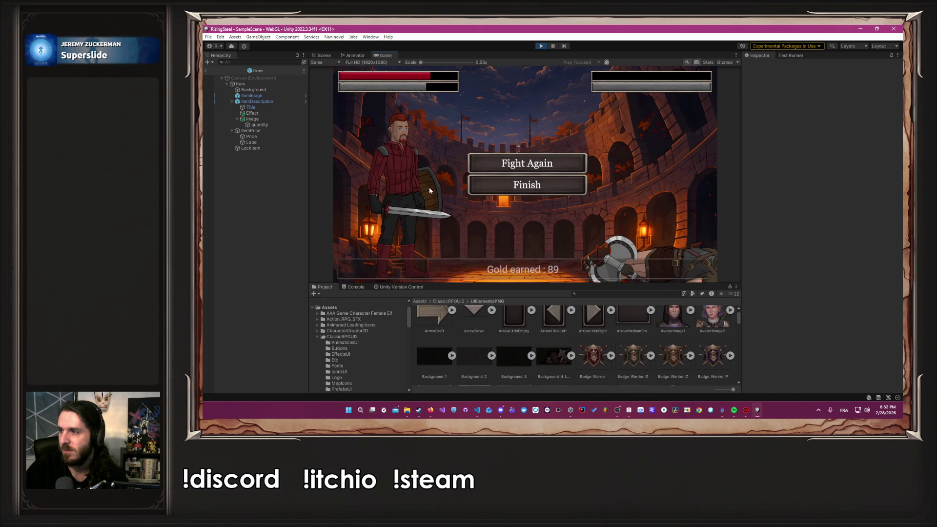
pyautogui.click(539, 47)
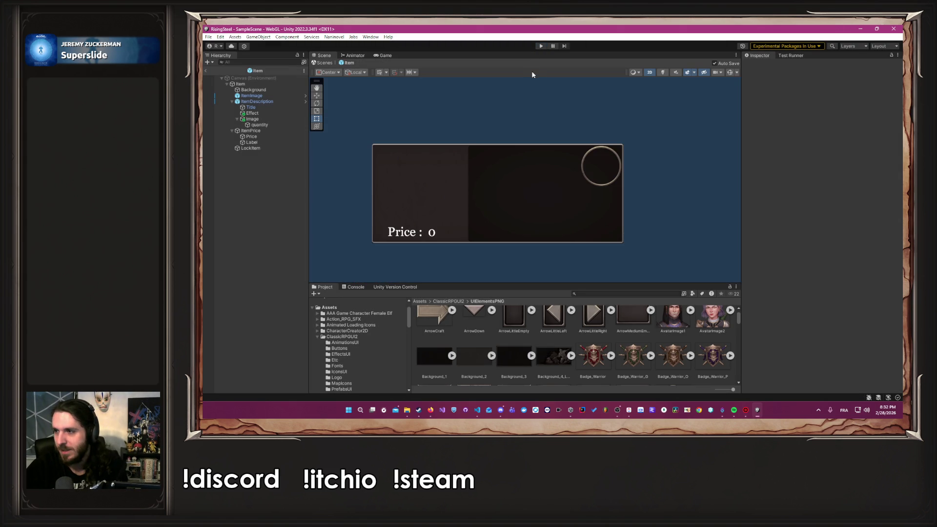
# Switch from Unity to the Rising Steel task board in ClickUp.
pyautogui.hotkey('alt', 'Tab')
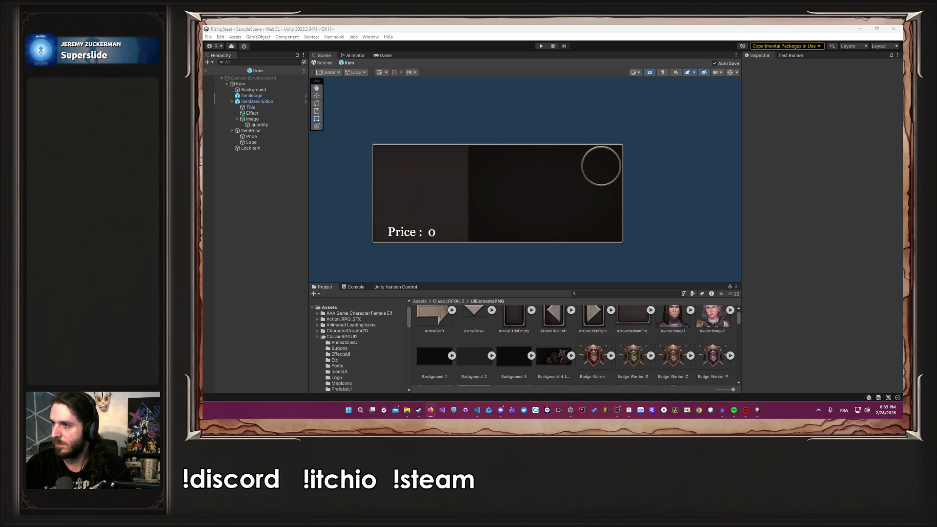
pyautogui.click(629, 410)
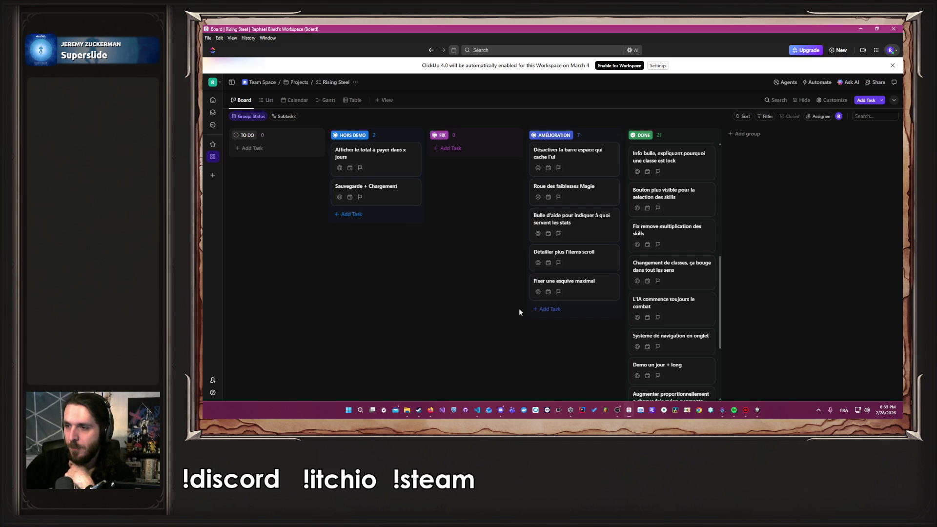
# Minimize ClickUp and run the game in Play mode to its main menu.
pyautogui.click(860, 30)
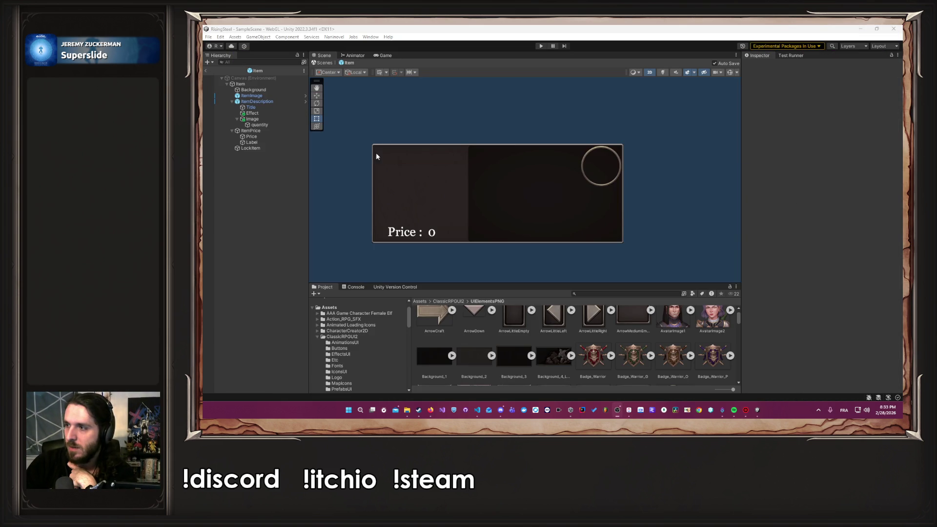
pyautogui.click(539, 47)
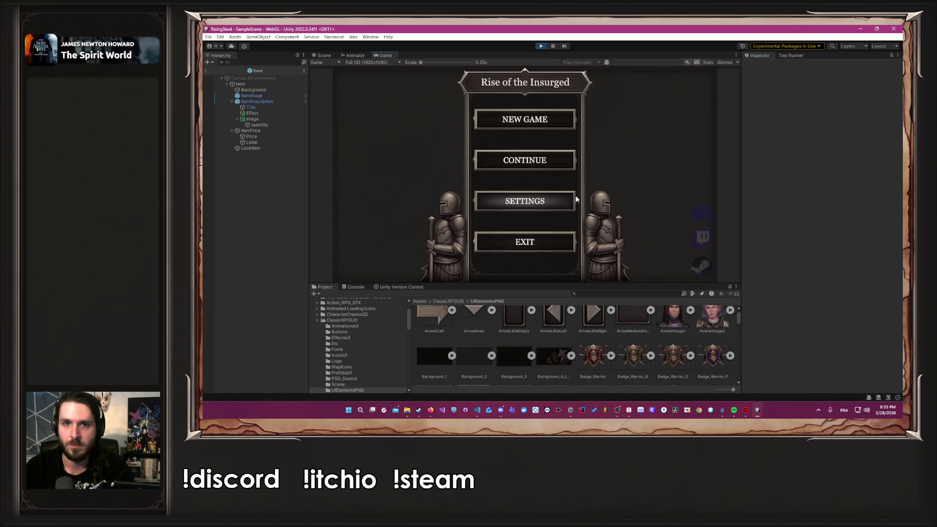
# Start a new game, pick a character, skip the tutorial, open Fight > Arena, then stop play mode.
pyautogui.click(545, 126)
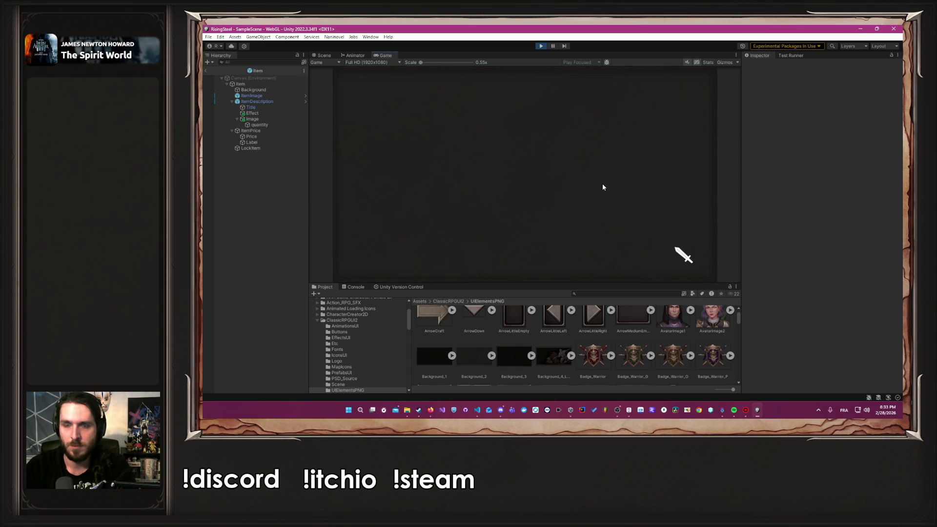
pyautogui.click(602, 183)
pyautogui.click(545, 173)
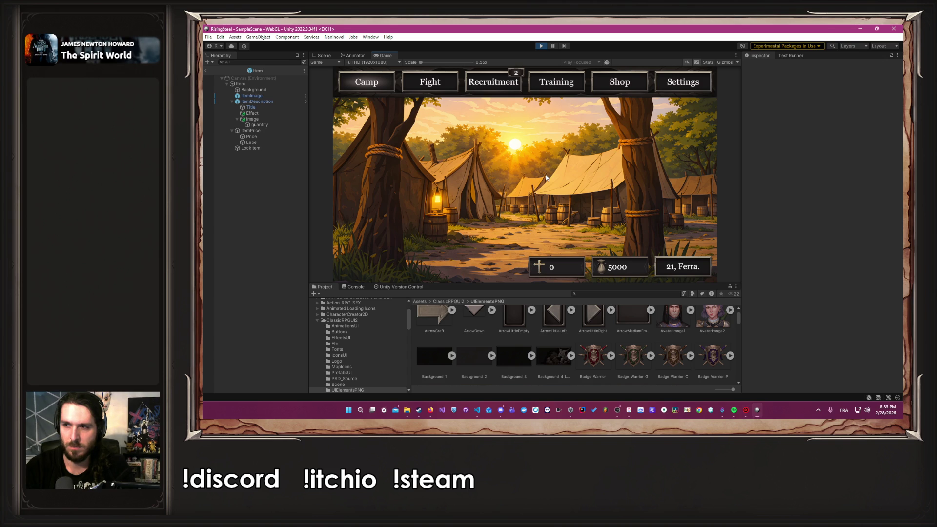
pyautogui.click(442, 83)
pyautogui.click(426, 180)
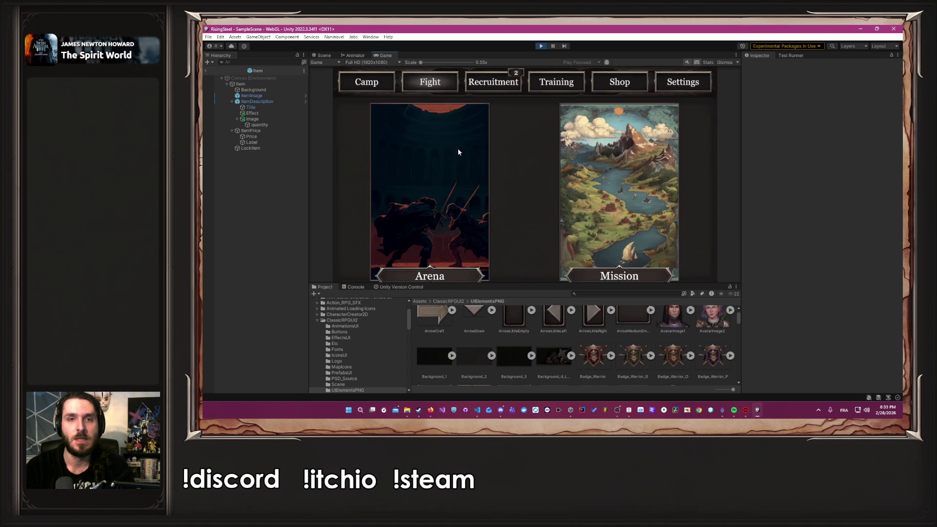
pyautogui.click(536, 47)
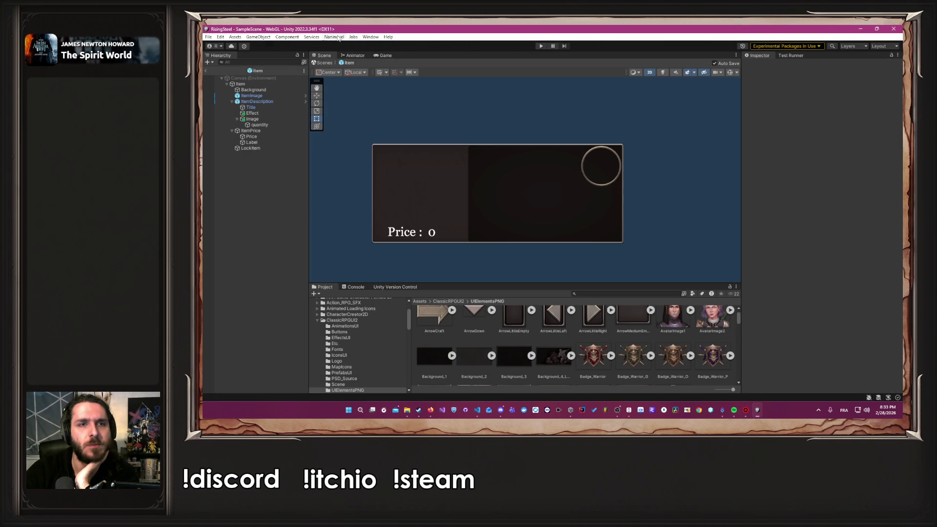
pyautogui.click(337, 38)
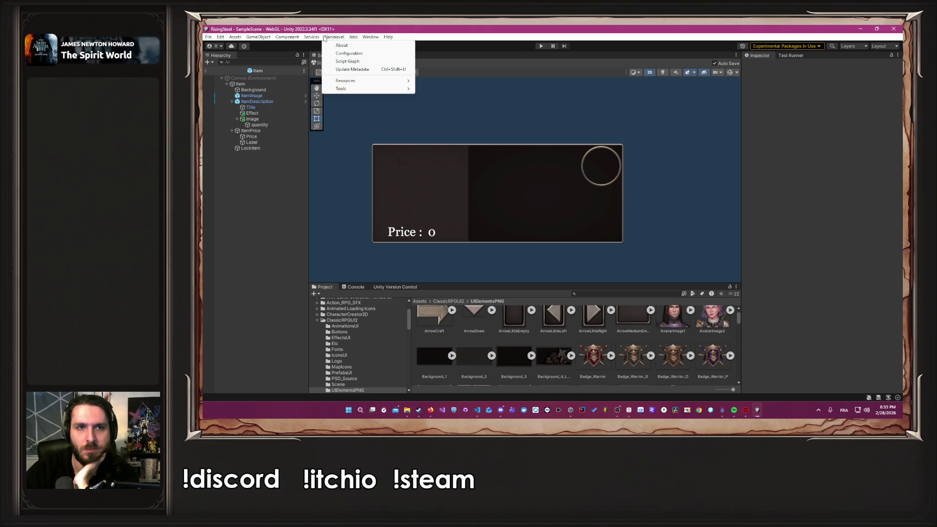
pyautogui.moveTo(374, 80)
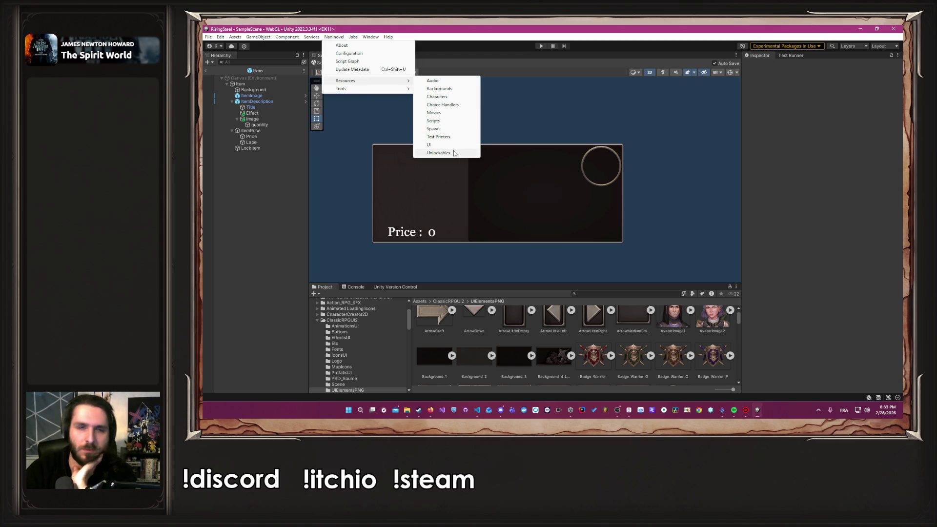
pyautogui.click(453, 138)
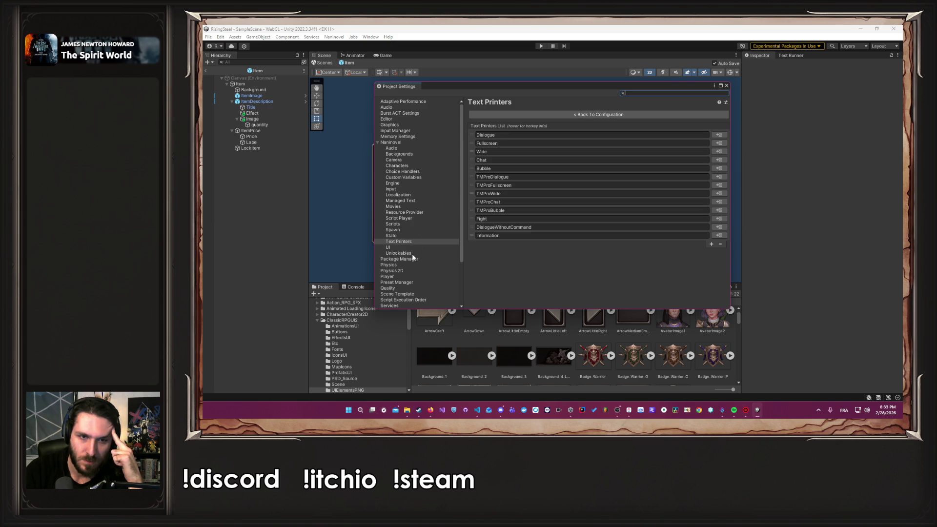
pyautogui.click(408, 189)
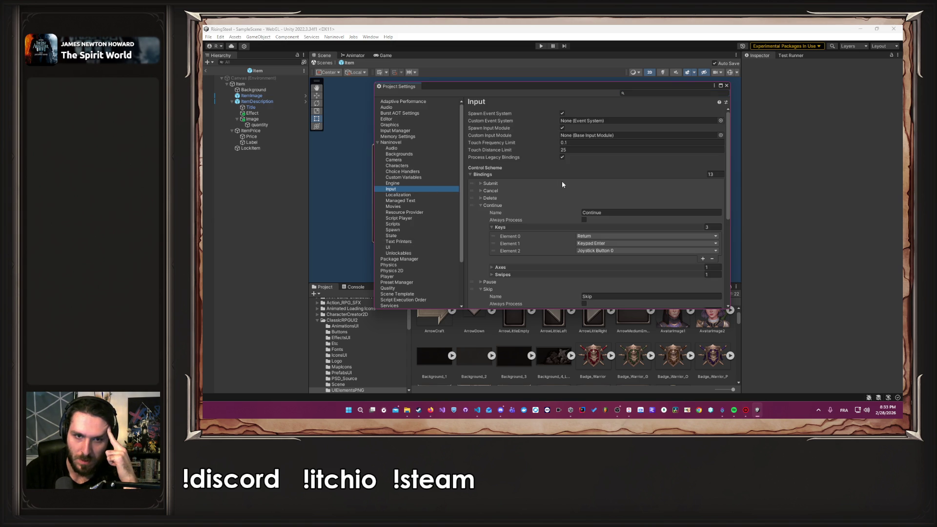
pyautogui.scroll(-3, 564, 184)
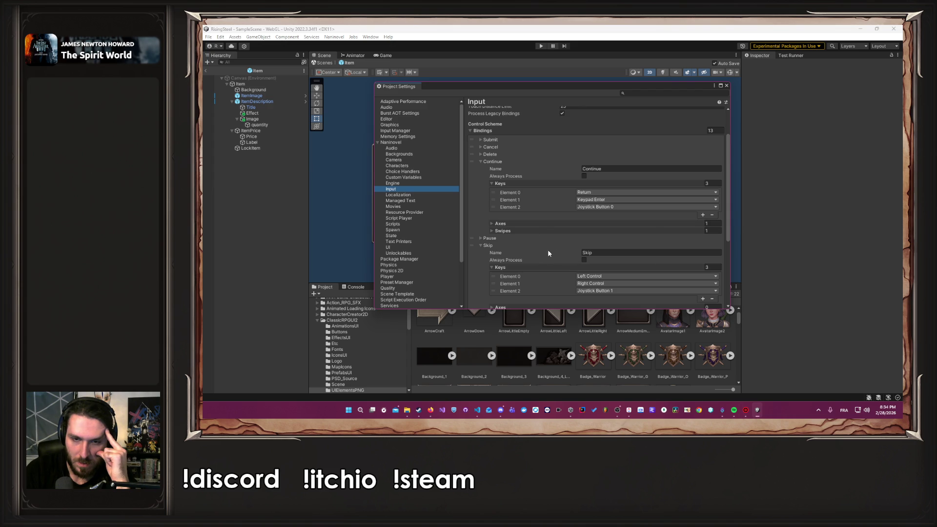
pyautogui.scroll(-1, 552, 252)
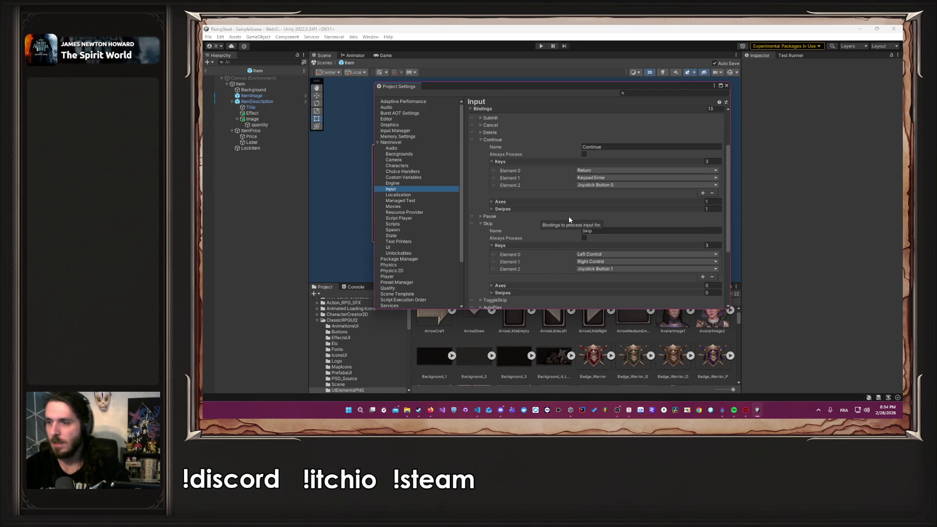
pyautogui.scroll(-3, 554, 217)
pyautogui.scroll(-2, 555, 215)
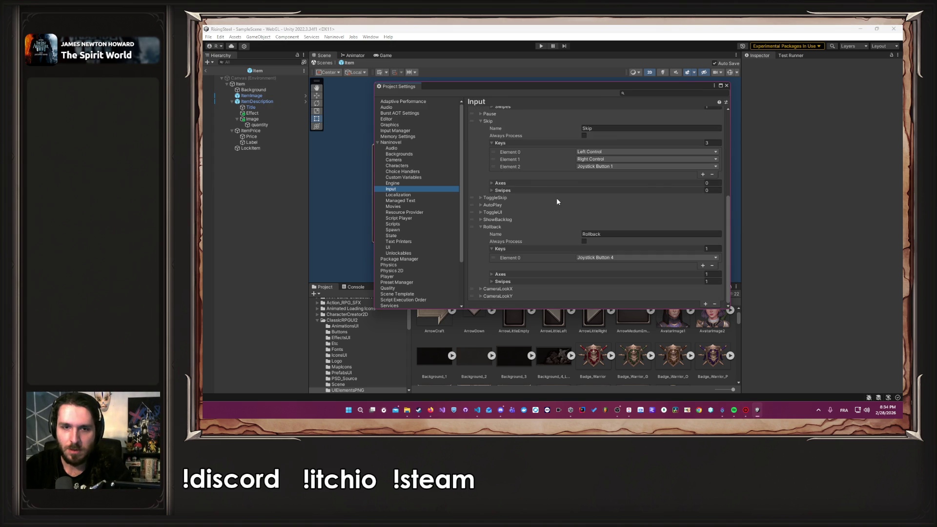
pyautogui.scroll(8, 596, 225)
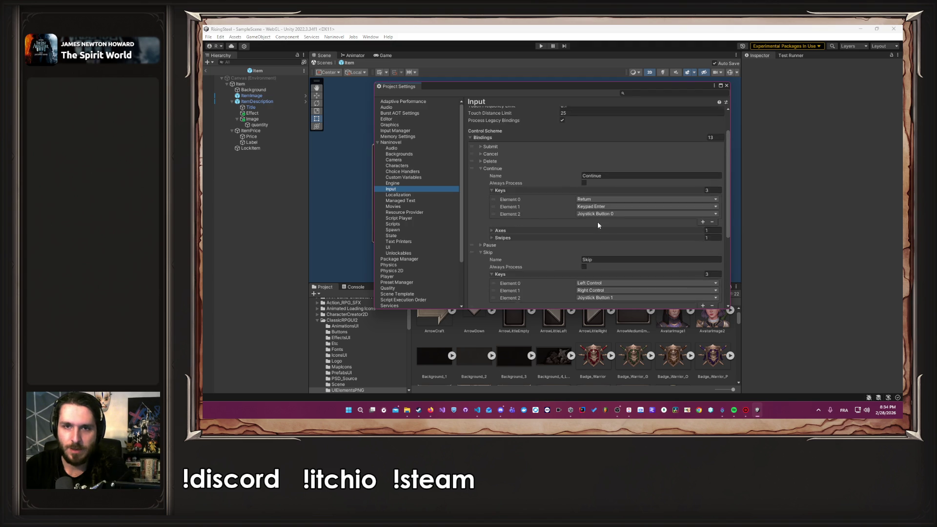
pyautogui.click(727, 86)
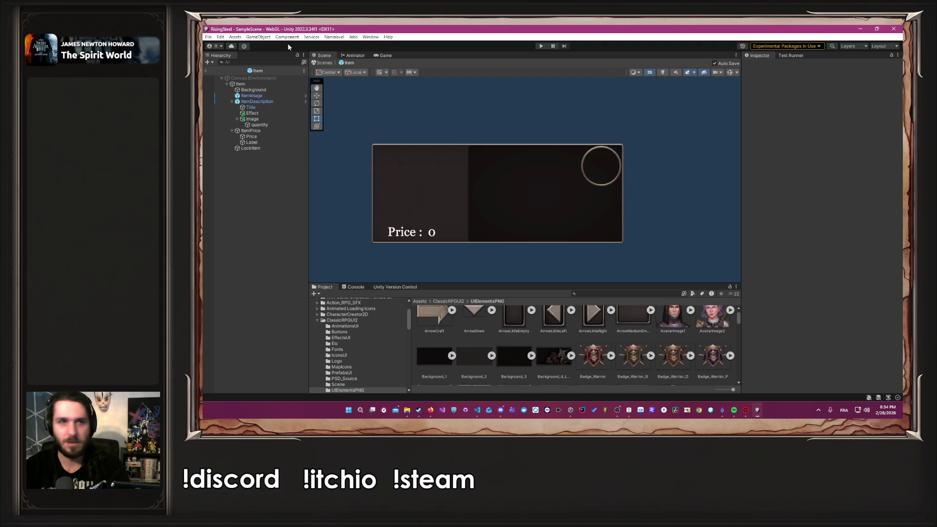
pyautogui.click(334, 37)
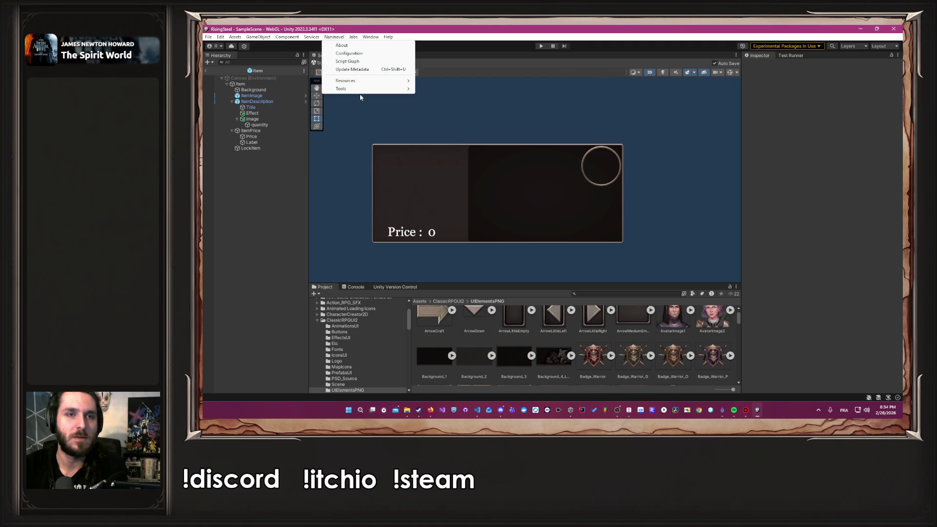
# Open the Naninovel Input page in Project Settings.
pyautogui.moveTo(361, 89)
pyautogui.click(437, 145)
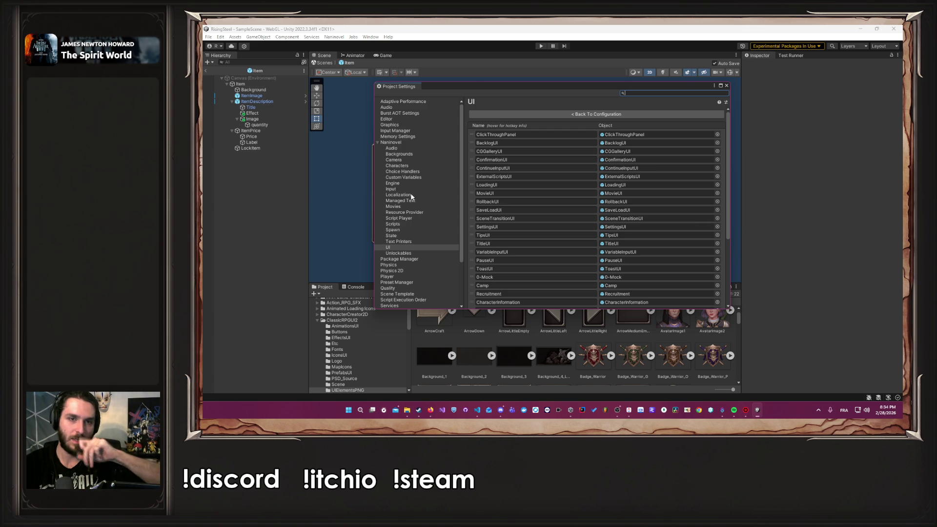
pyautogui.click(407, 190)
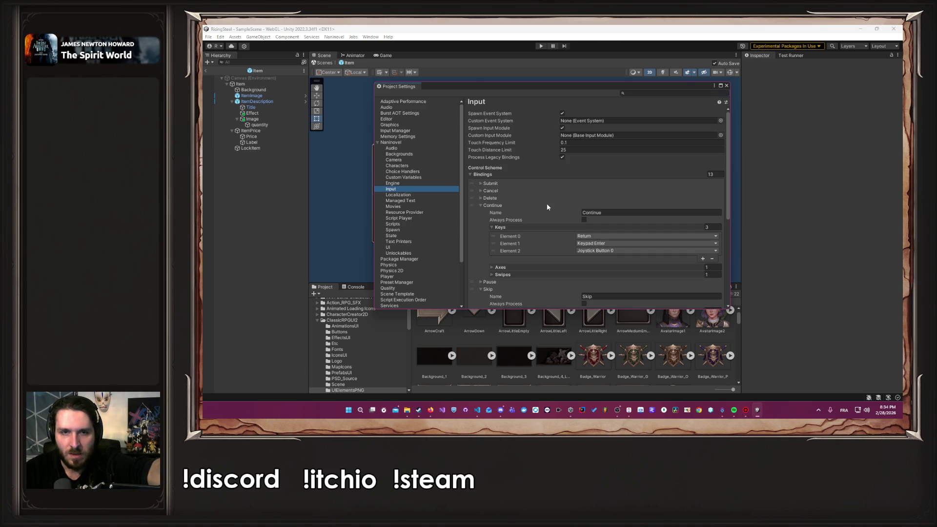
# Expand the Submit, Continue, Skip and Rollback bindings to inspect their keys.
pyautogui.click(504, 183)
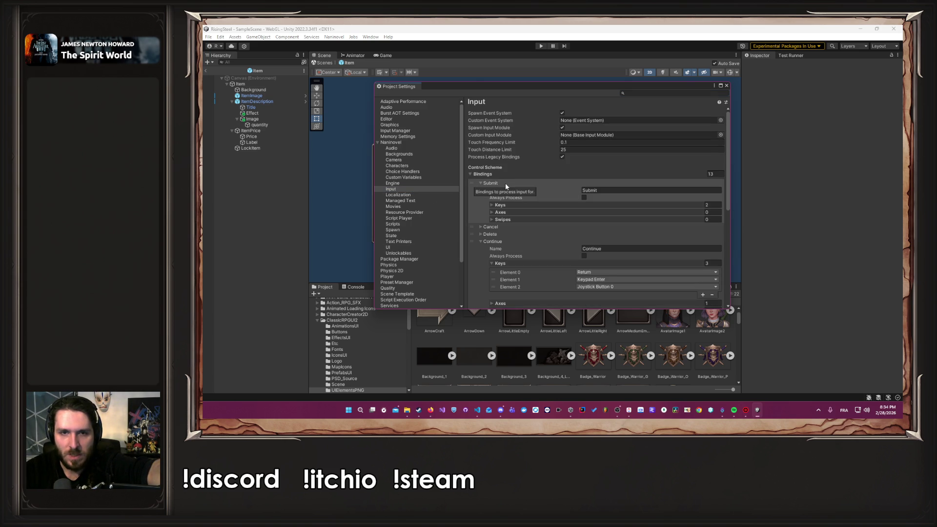
pyautogui.click(492, 205)
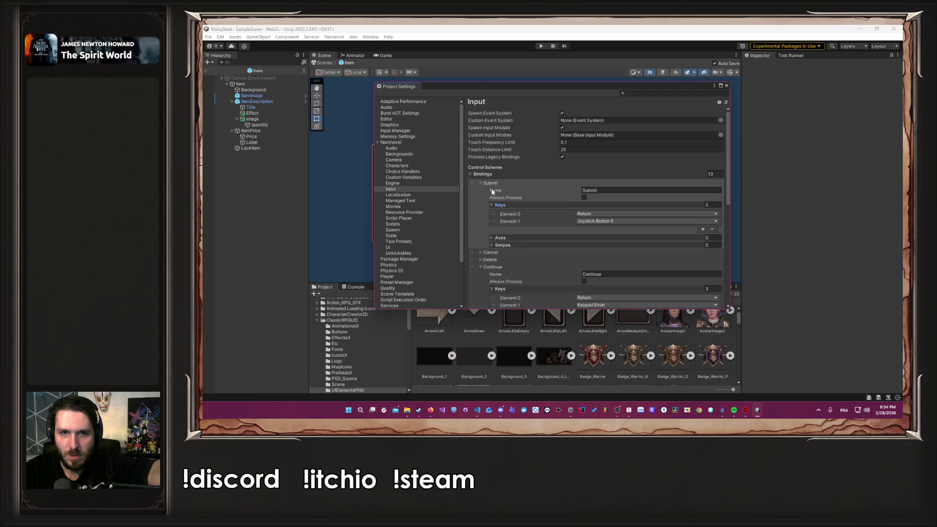
pyautogui.click(489, 184)
pyautogui.click(497, 183)
pyautogui.click(498, 183)
pyautogui.click(505, 205)
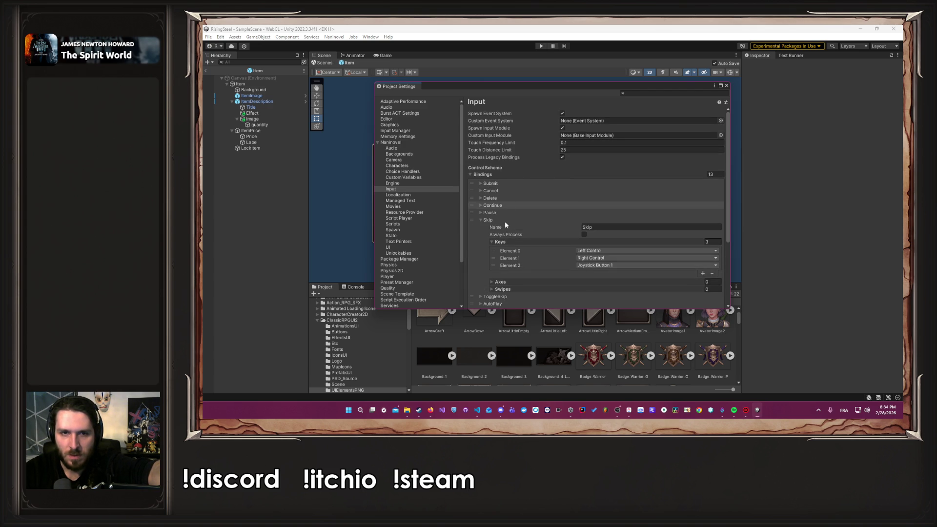
pyautogui.click(505, 221)
pyautogui.click(504, 257)
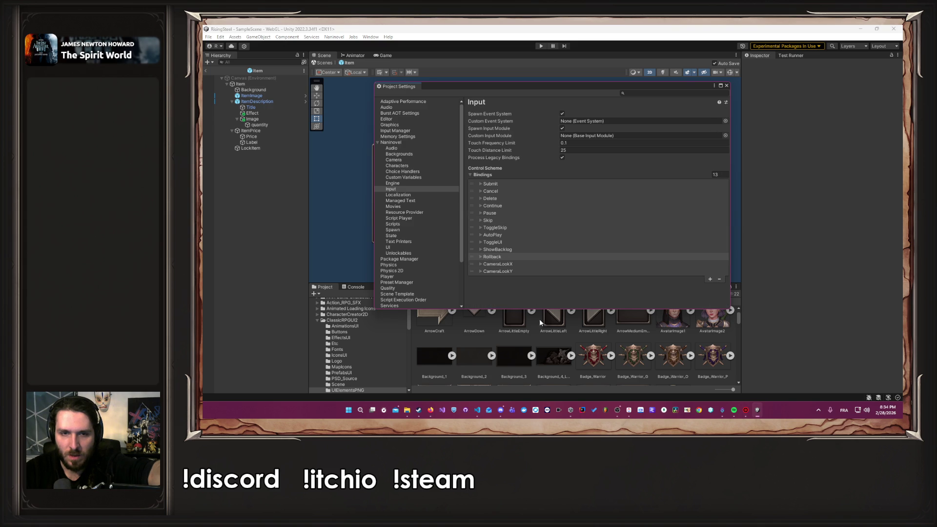
pyautogui.click(516, 256)
pyautogui.scroll(-2, 530, 261)
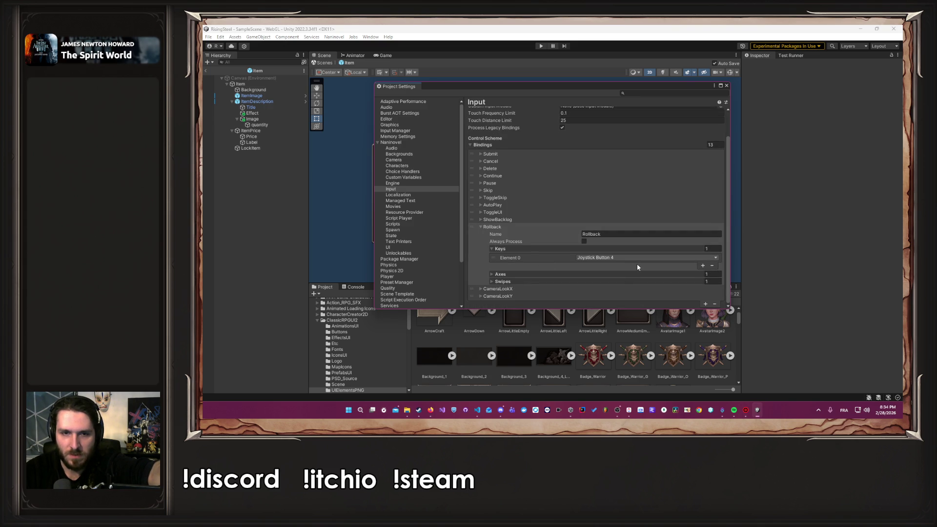
# Check CameraLookX and remove the Left Arrow key from the ShowBacklog binding.
pyautogui.click(499, 228)
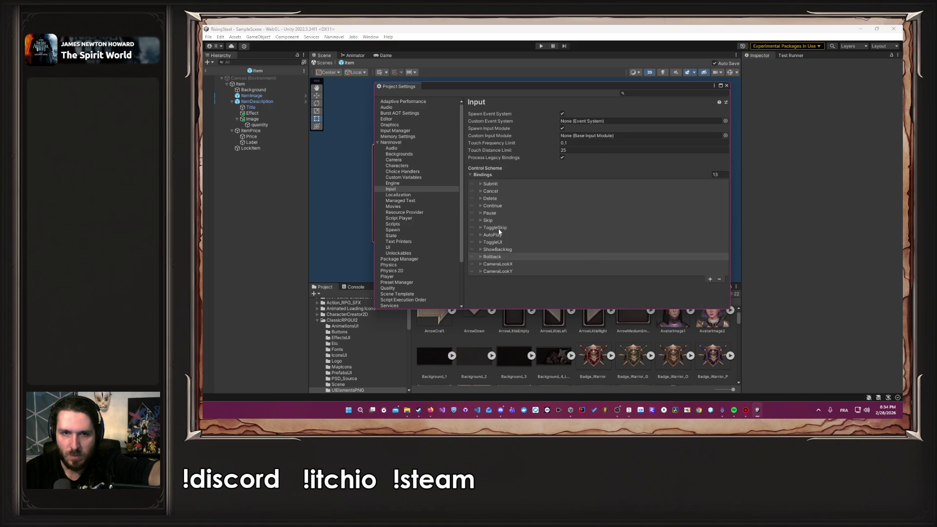
pyautogui.click(506, 264)
pyautogui.click(505, 265)
pyautogui.click(497, 249)
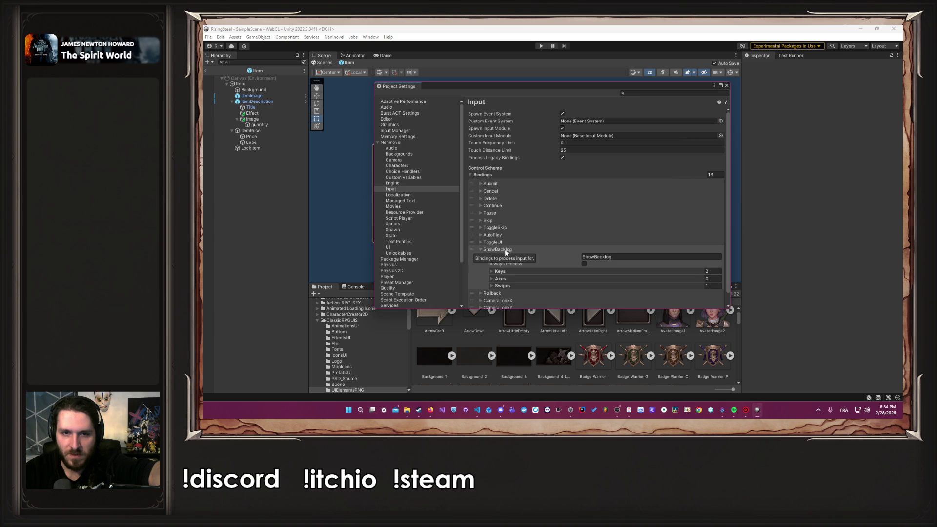
pyautogui.scroll(-1, 555, 275)
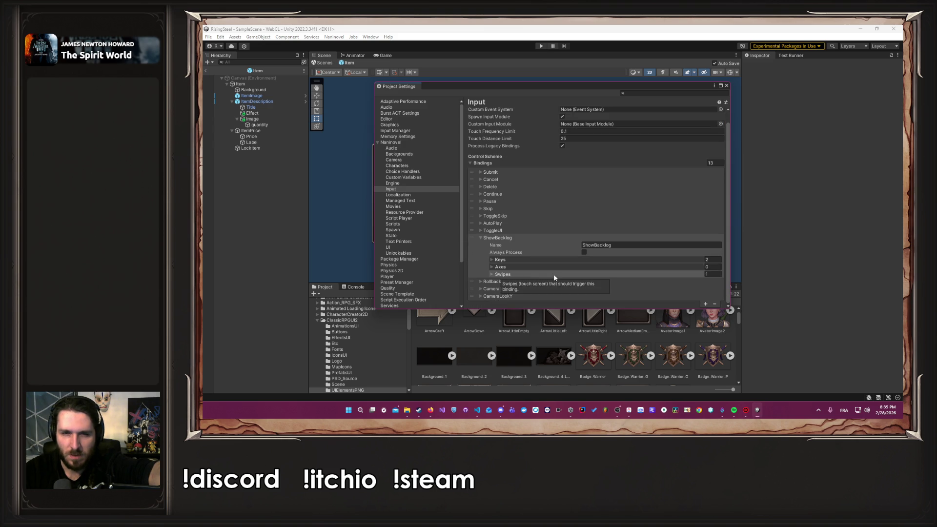
pyautogui.click(524, 259)
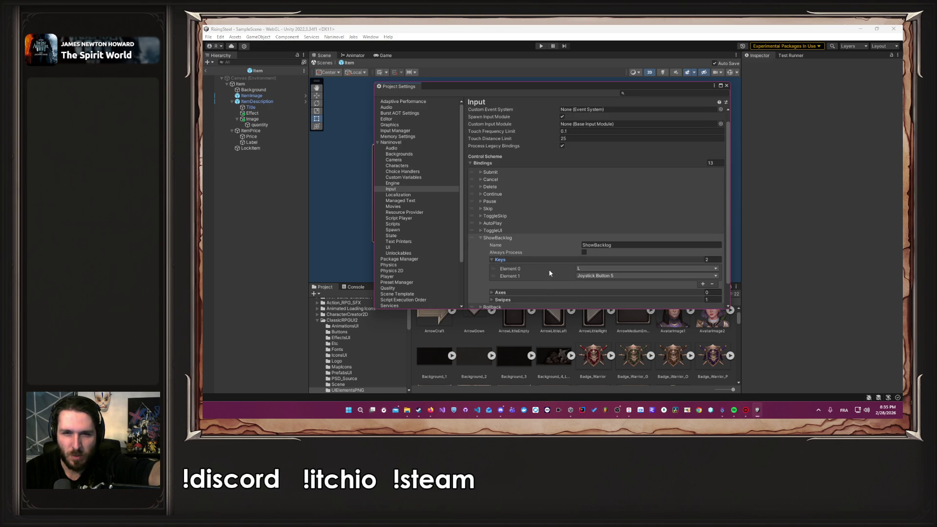
pyautogui.click(614, 269)
pyautogui.click(611, 268)
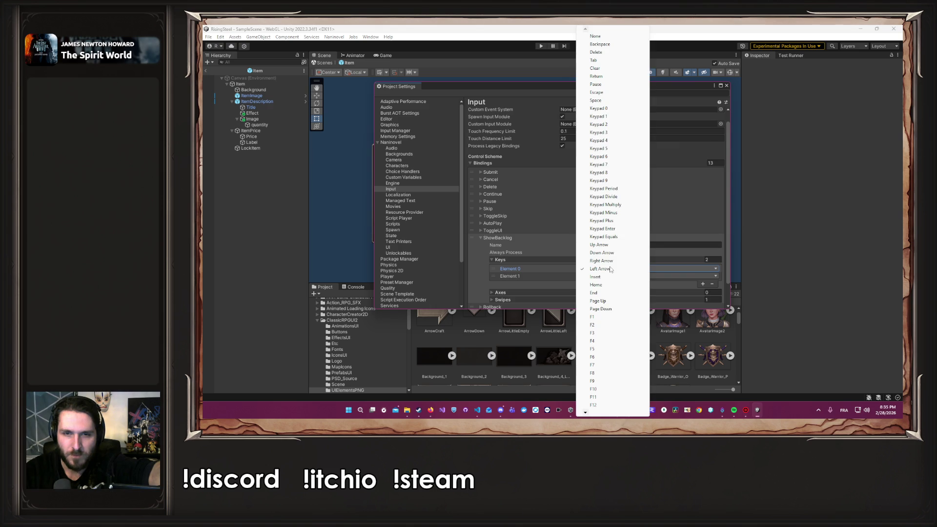
pyautogui.click(517, 270)
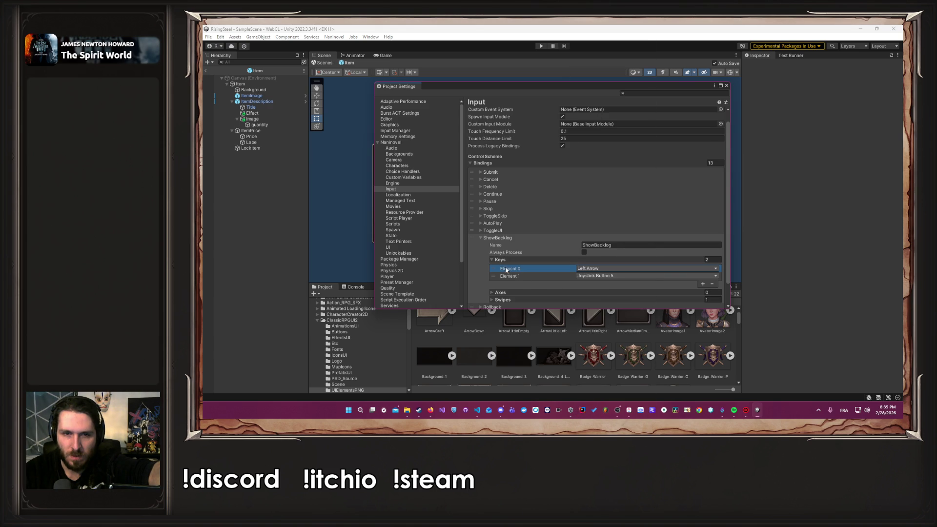
pyautogui.moveTo(499, 270); pyautogui.dragTo(499, 278)
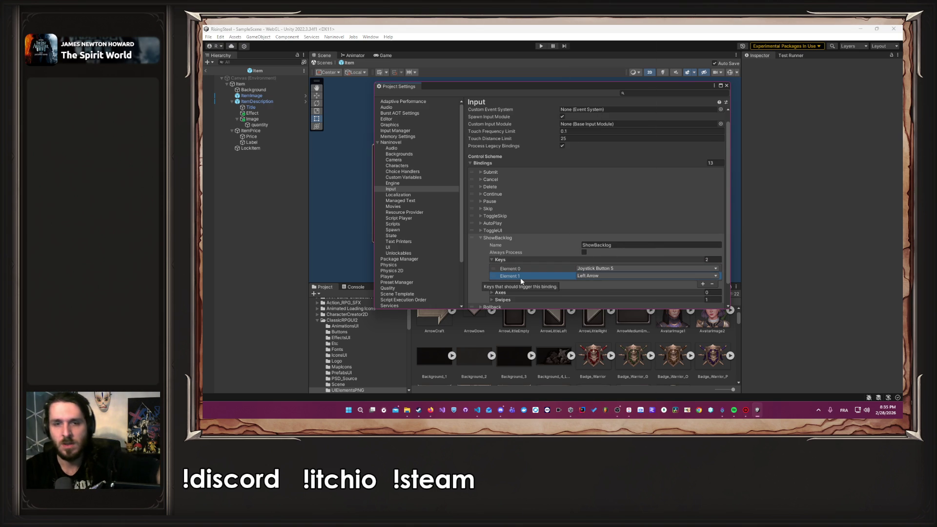
pyautogui.press('Delete')
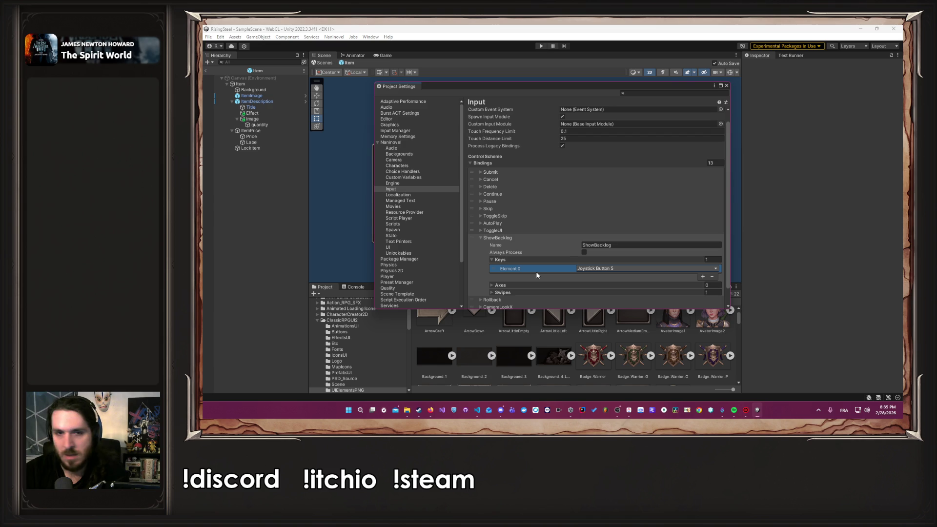
# Remove the Space key from the ToggleUI binding.
pyautogui.click(480, 237)
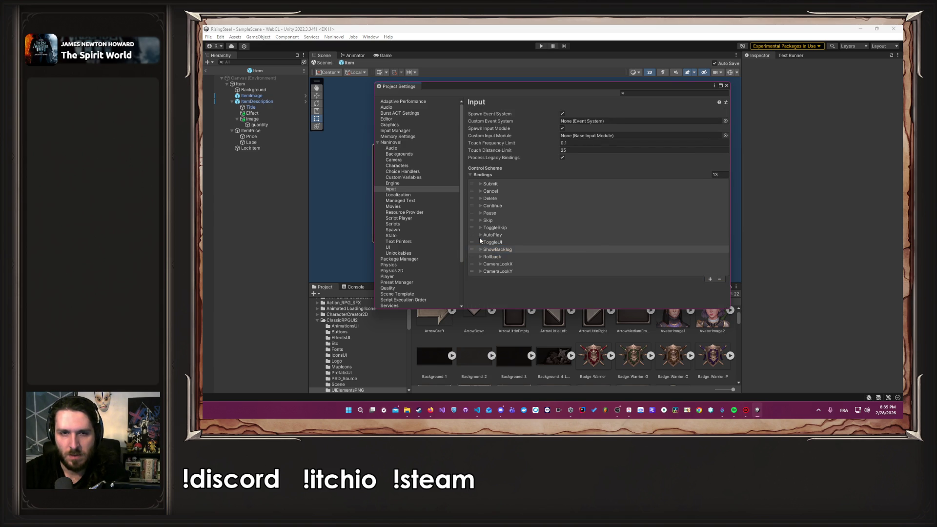
pyautogui.click(479, 238)
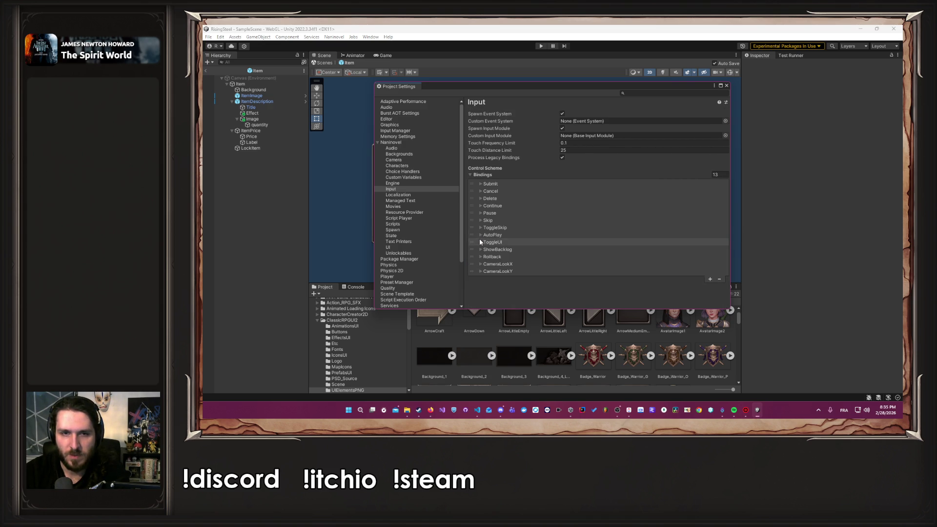
pyautogui.click(480, 242)
pyautogui.click(498, 266)
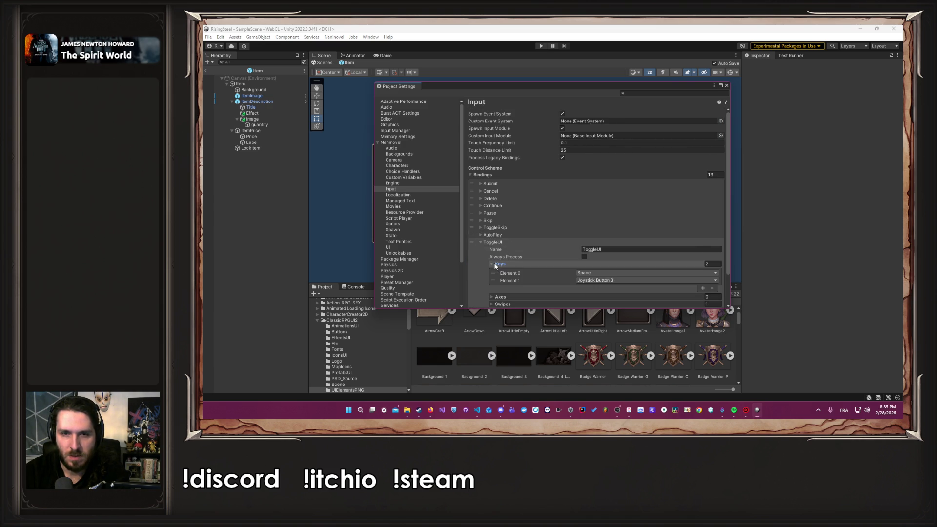
pyautogui.click(510, 273)
pyautogui.press('Delete')
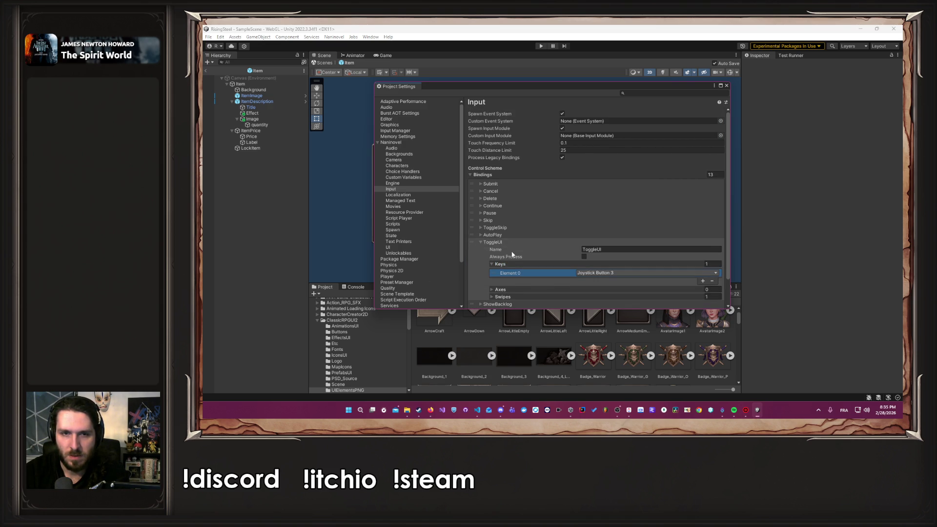
pyautogui.click(492, 242)
# Review the AutoPlay (A), ToggleSkip (Tab) and Skip key bindings.
pyautogui.click(492, 235)
pyautogui.click(509, 254)
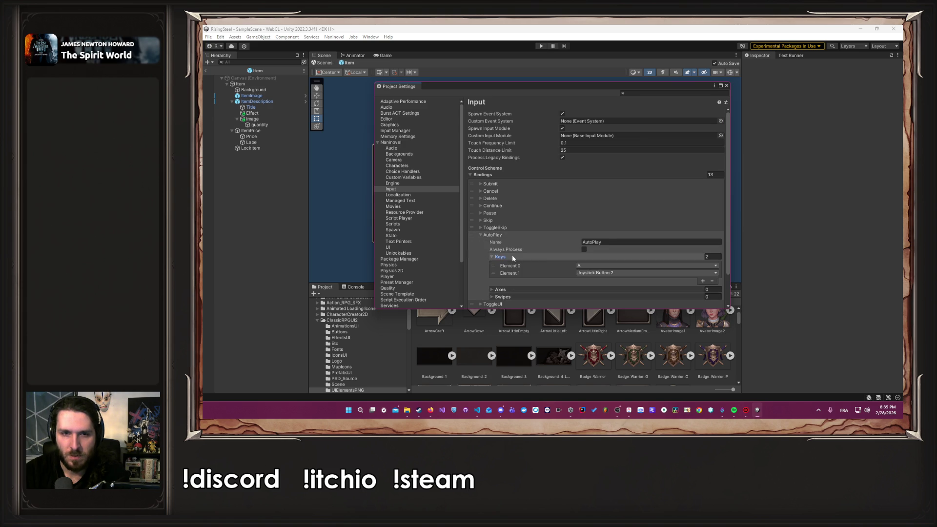
pyautogui.click(544, 266)
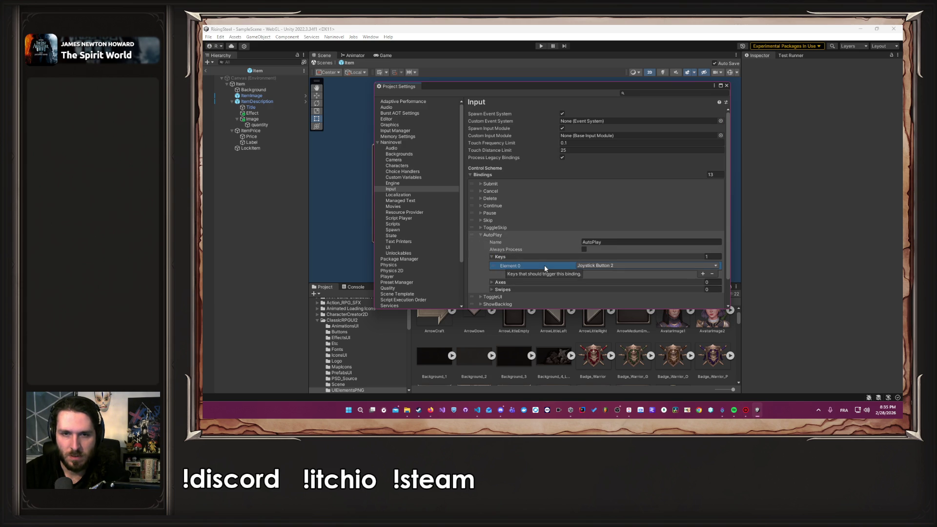
pyautogui.click(496, 234)
pyautogui.click(496, 227)
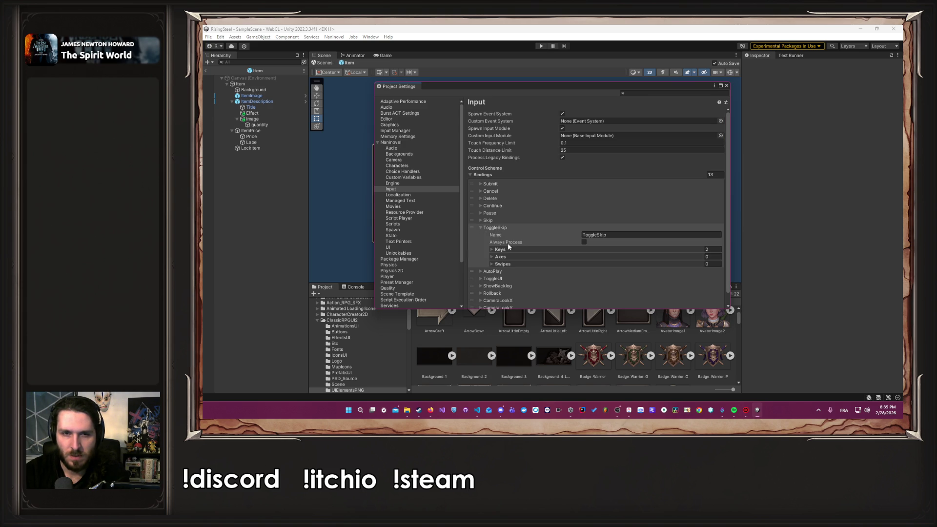
pyautogui.click(502, 250)
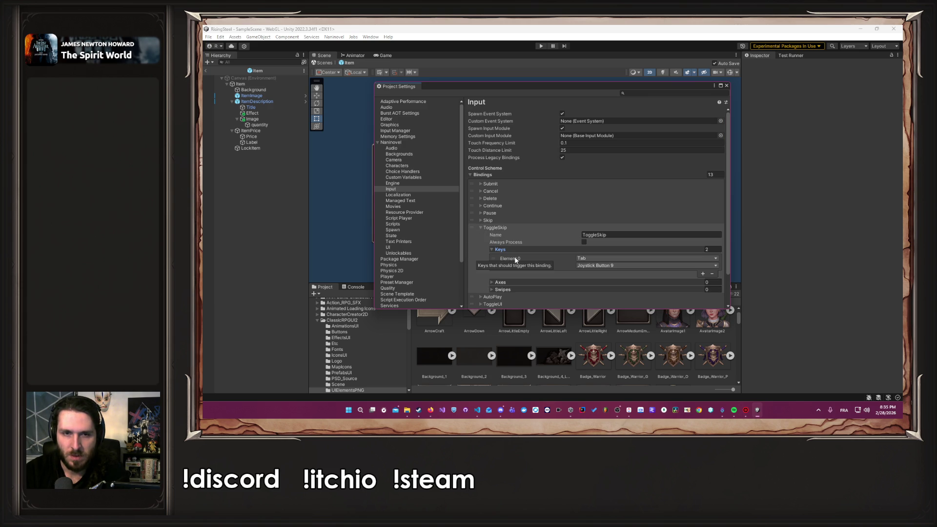
pyautogui.click(515, 259)
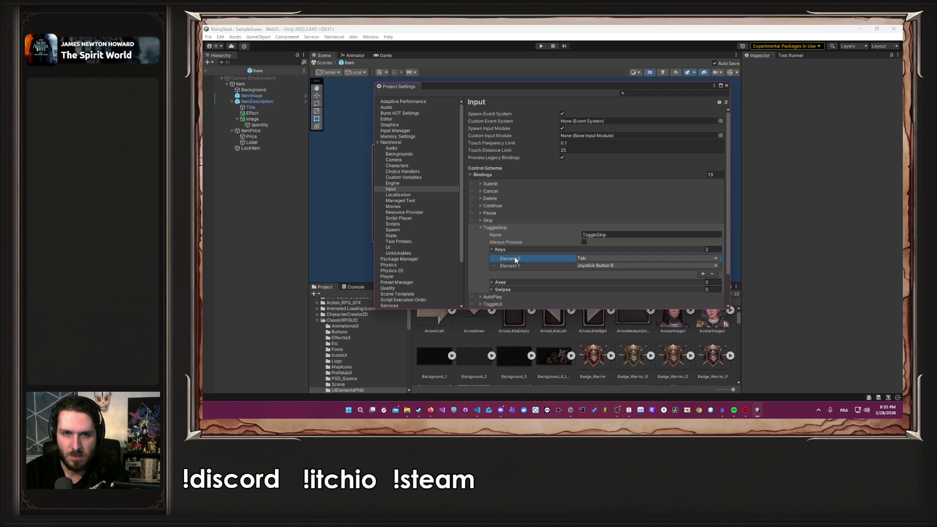
pyautogui.click(494, 227)
pyautogui.click(490, 220)
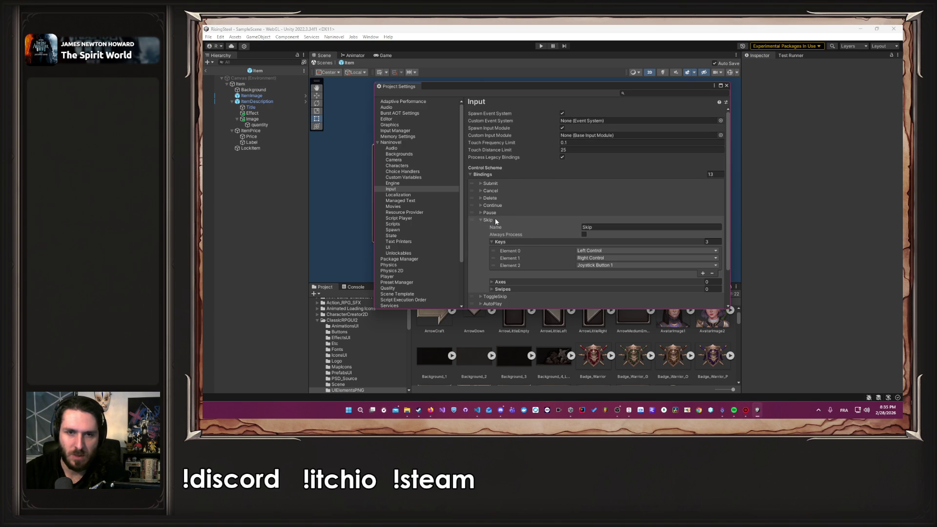
pyautogui.click(488, 220)
# Remove Backspace from Pause and Delete from the Delete binding, checking Continue's Return and Keypad Enter.
pyautogui.click(489, 213)
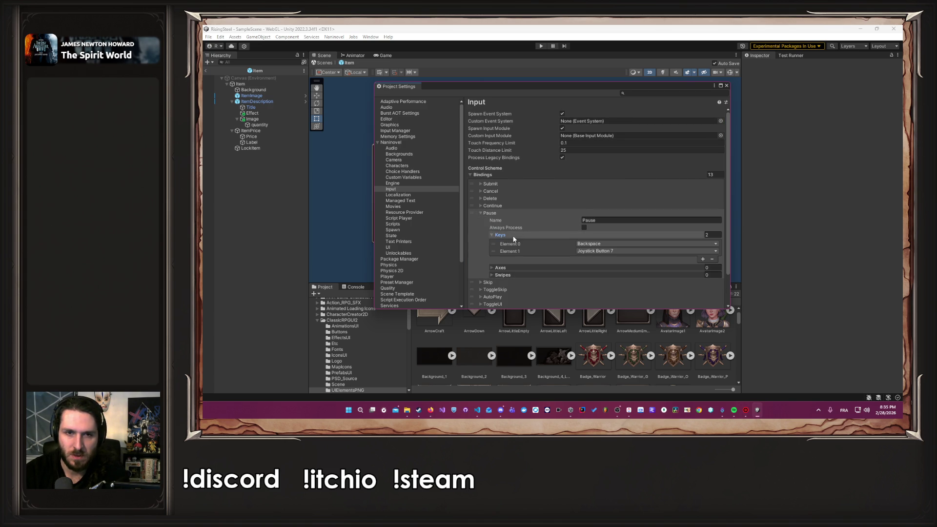
pyautogui.click(521, 241)
pyautogui.press('Delete')
pyautogui.click(490, 212)
pyautogui.click(492, 206)
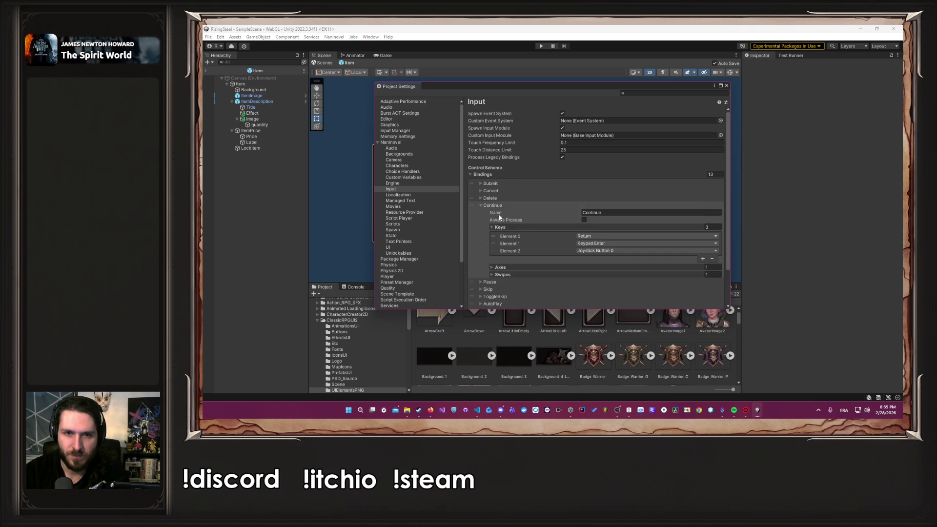
pyautogui.click(533, 236)
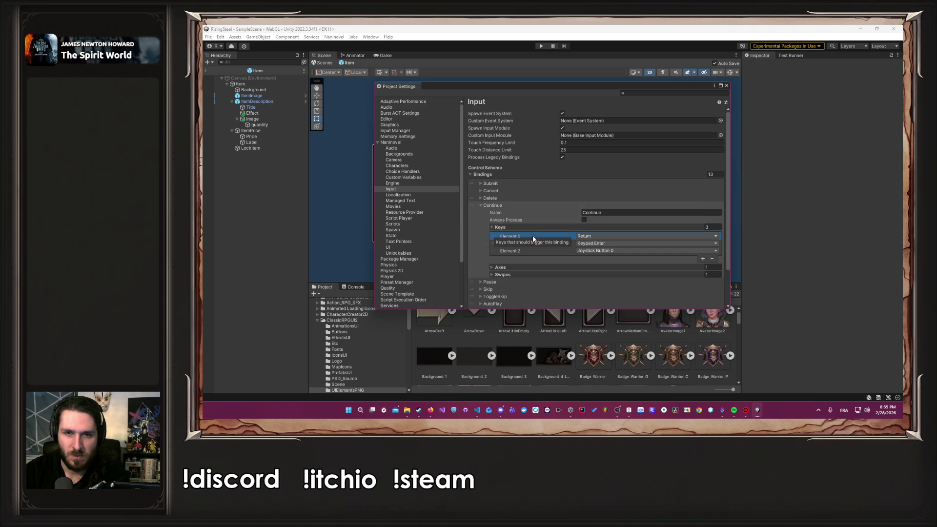
pyautogui.click(532, 243)
pyautogui.click(493, 205)
pyautogui.click(490, 198)
pyautogui.click(537, 228)
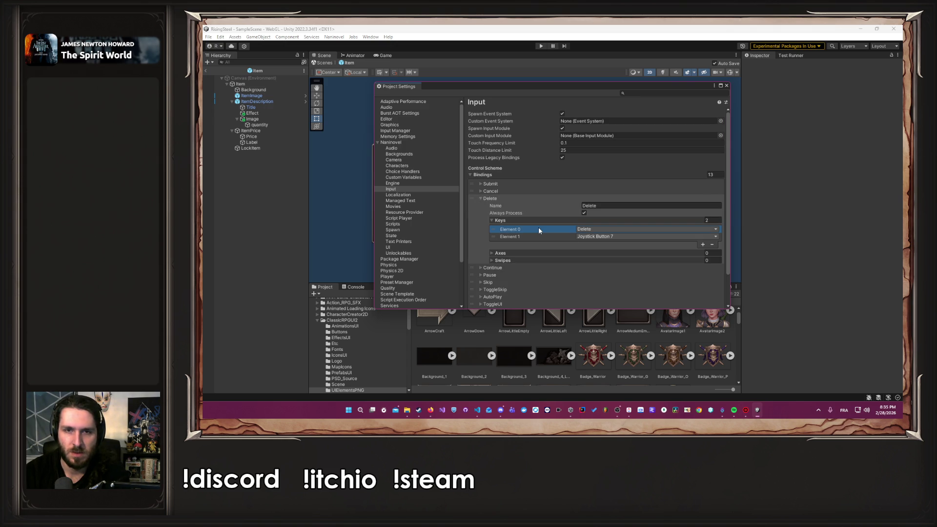
pyautogui.press('Delete')
# Remove the Escape key from Cancel, leaving only Joystick Button 1.
pyautogui.click(490, 191)
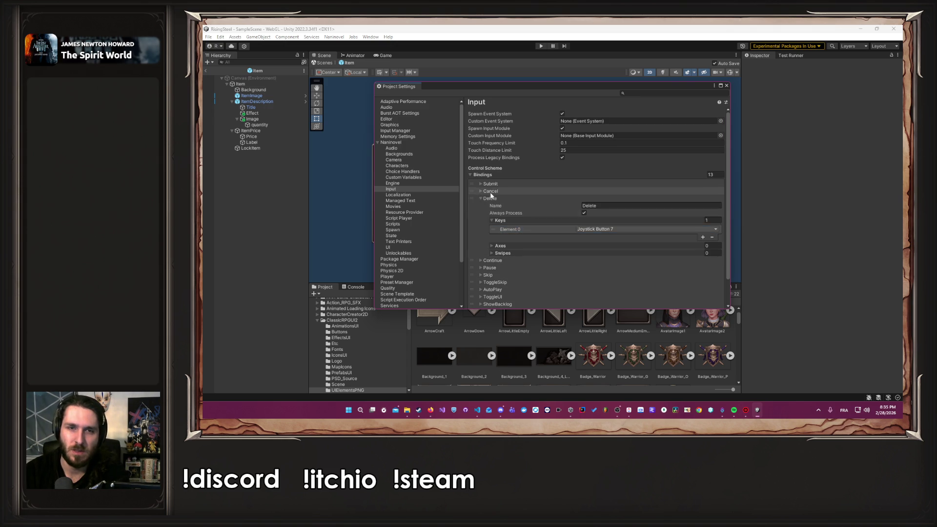
pyautogui.click(533, 221)
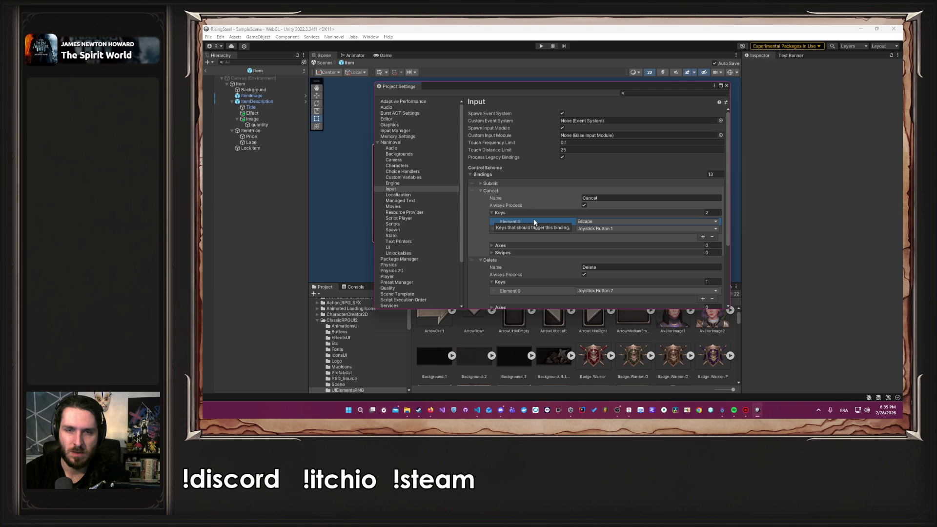
pyautogui.press('Delete')
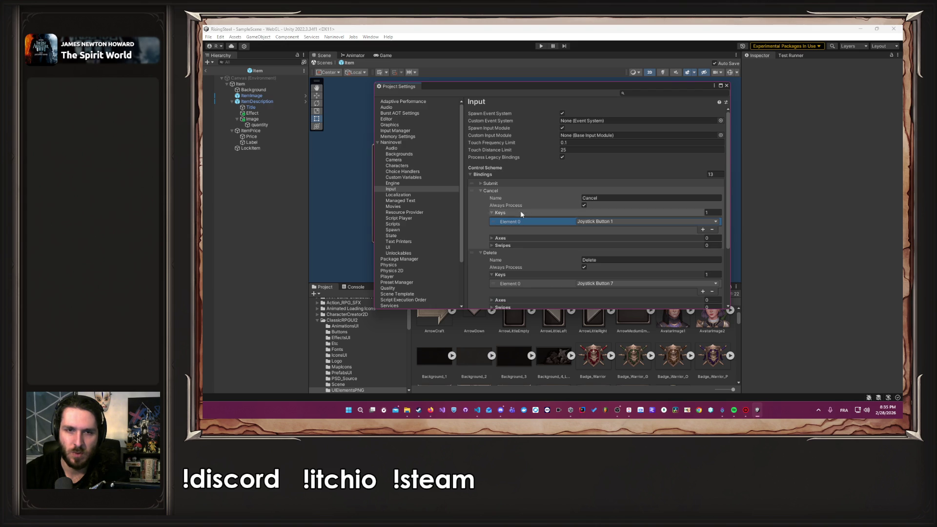
pyautogui.click(503, 190)
# Review the Submit and CameraLookX bindings, then close Project Settings.
pyautogui.click(499, 186)
pyautogui.click(557, 213)
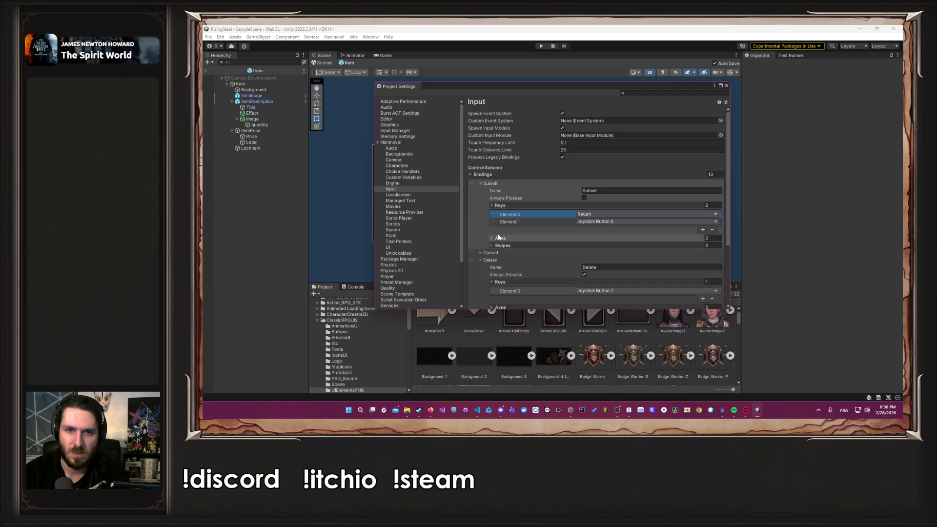
pyautogui.click(489, 184)
pyautogui.click(488, 199)
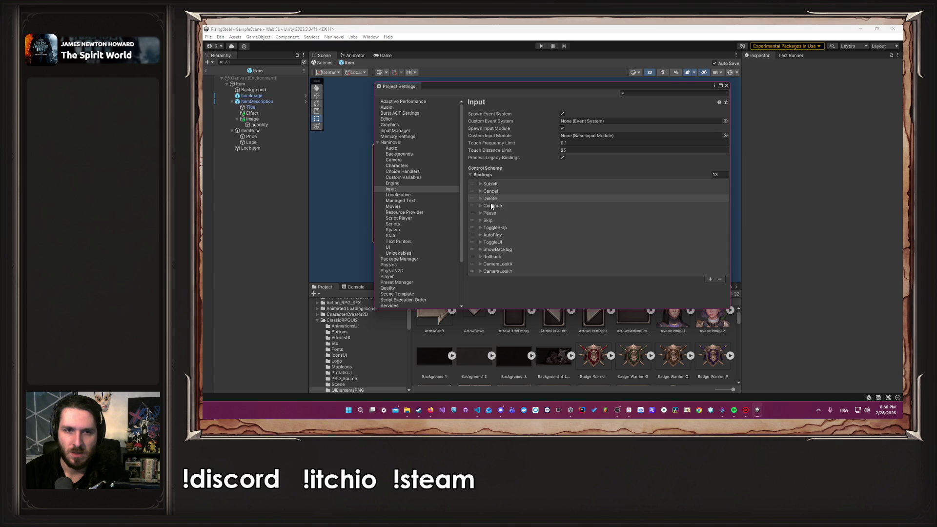
pyautogui.click(509, 264)
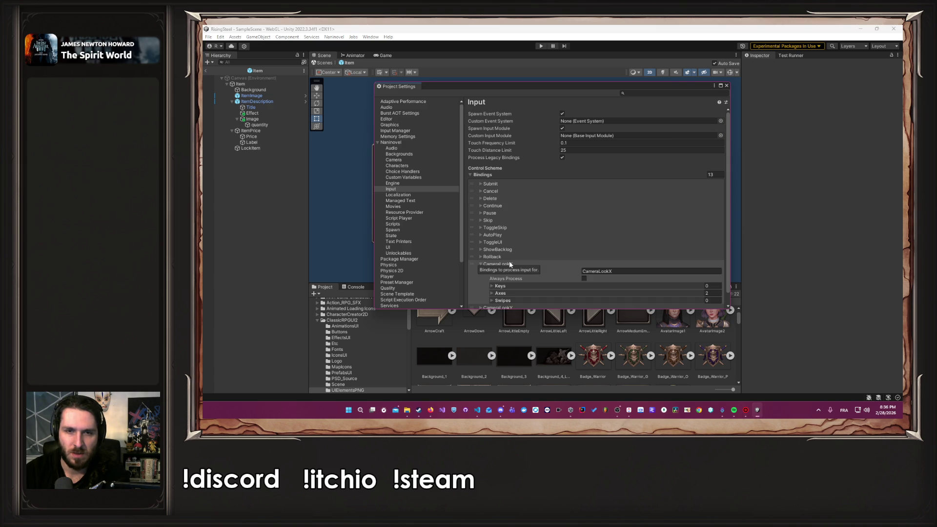
pyautogui.scroll(-1, 509, 261)
pyautogui.click(506, 251)
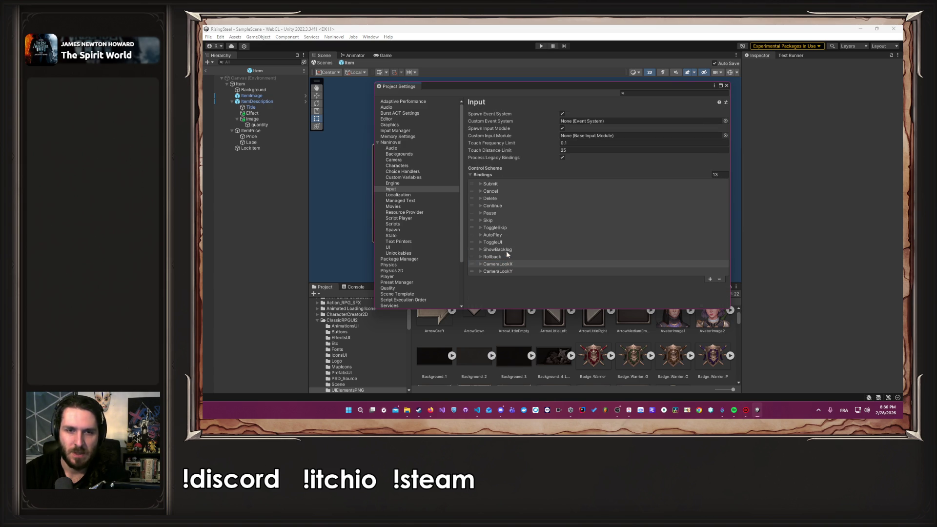
pyautogui.click(727, 85)
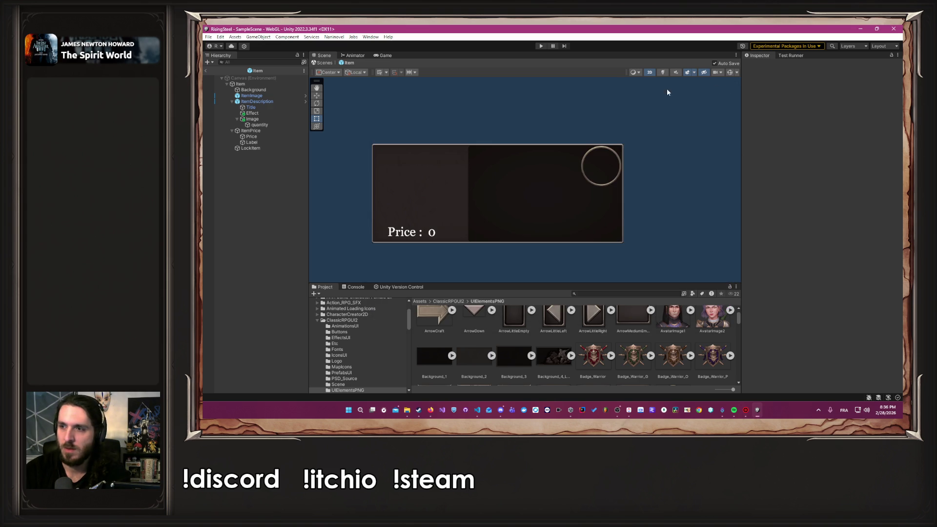
# Play a new game named Alb, pick the right-hand character, continue past the tutorial, then stop.
pyautogui.click(539, 46)
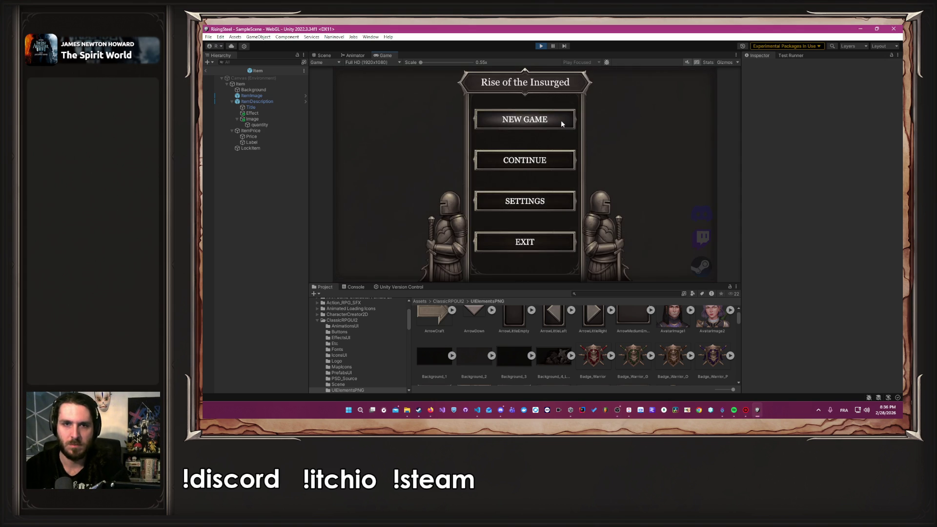
pyautogui.click(561, 122)
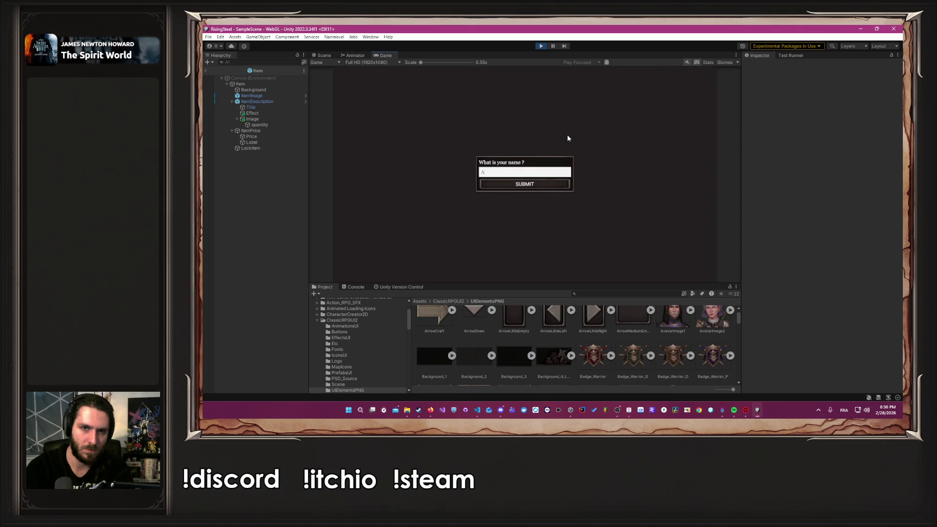
pyautogui.write('lber')
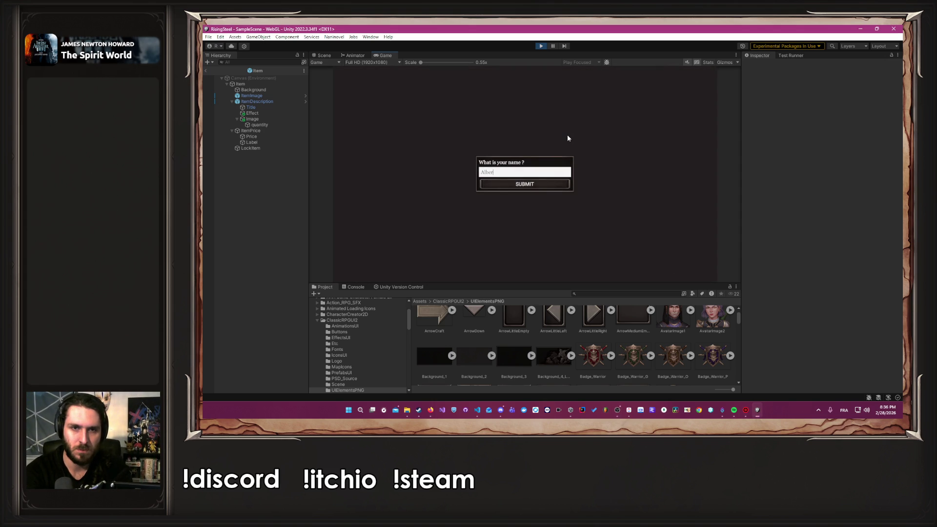
pyautogui.press('Return')
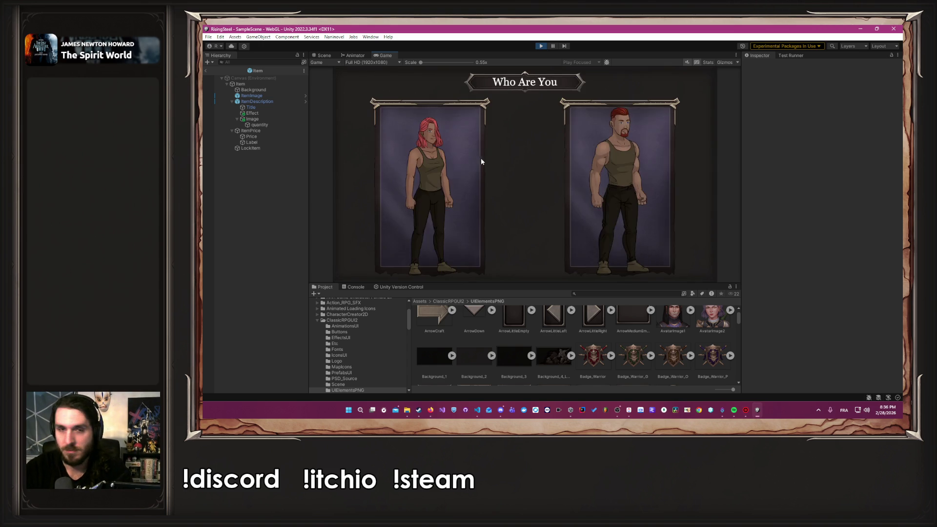
pyautogui.click(615, 174)
pyautogui.click(559, 175)
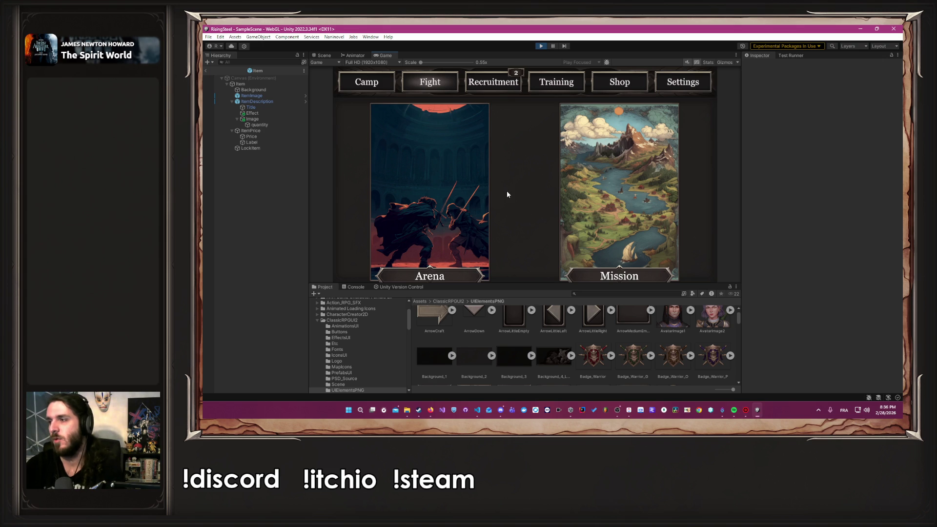
pyautogui.click(541, 46)
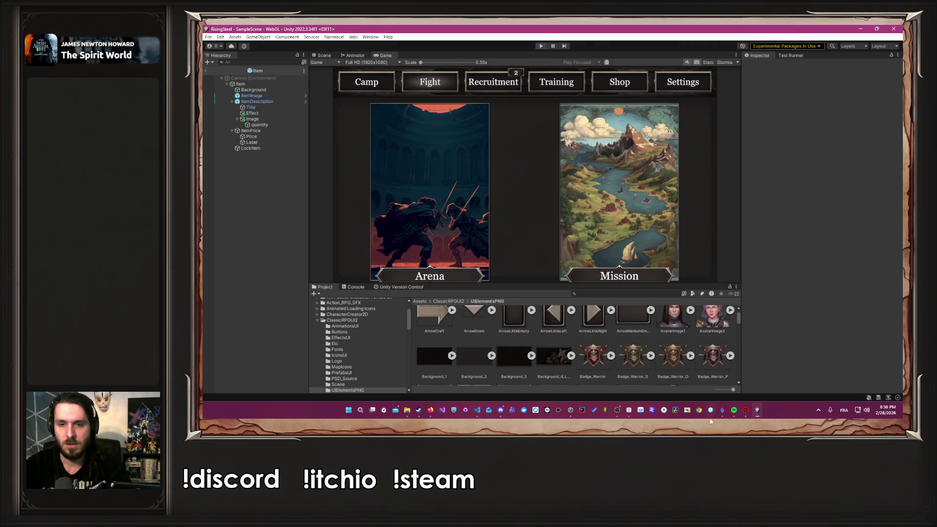
# Mark the space-bar UI task Done and move 'Fixer une esquive maximal' to HORS DEMO.
pyautogui.click(627, 410)
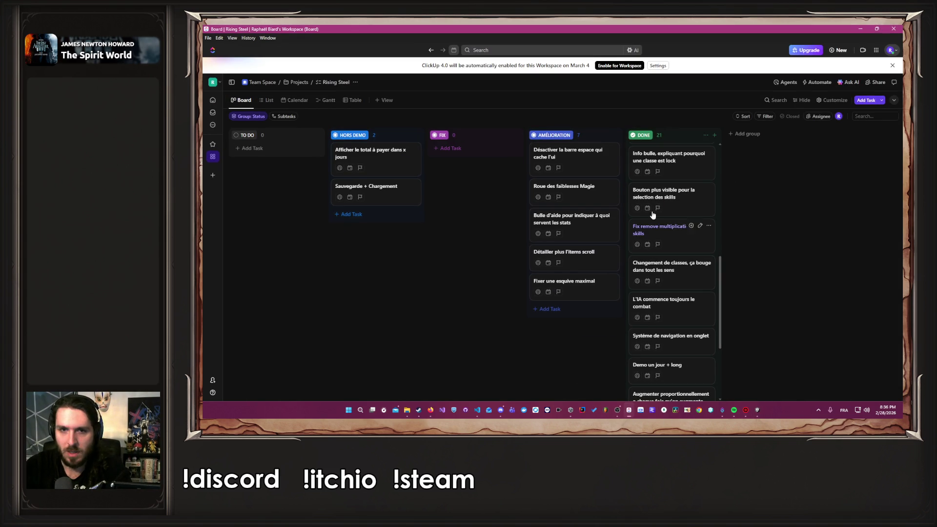
pyautogui.click(587, 151)
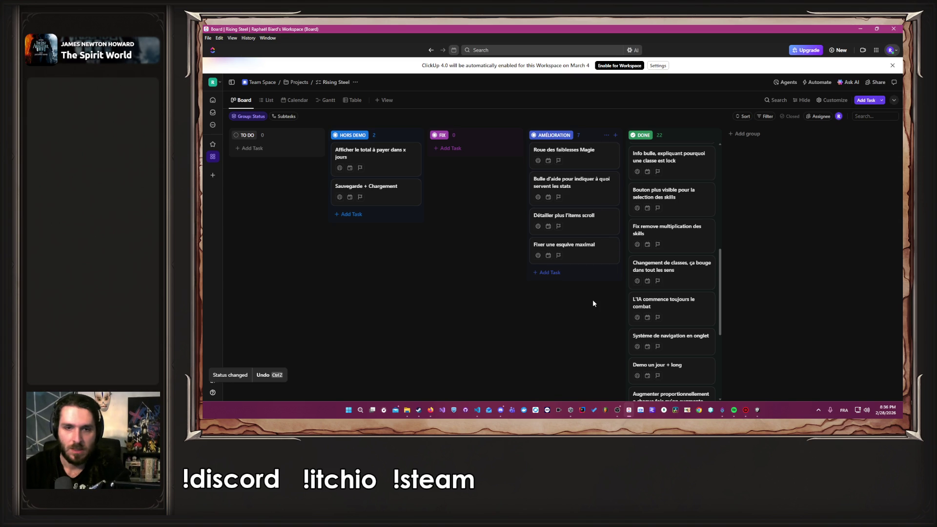
pyautogui.moveTo(583, 256); pyautogui.dragTo(352, 227)
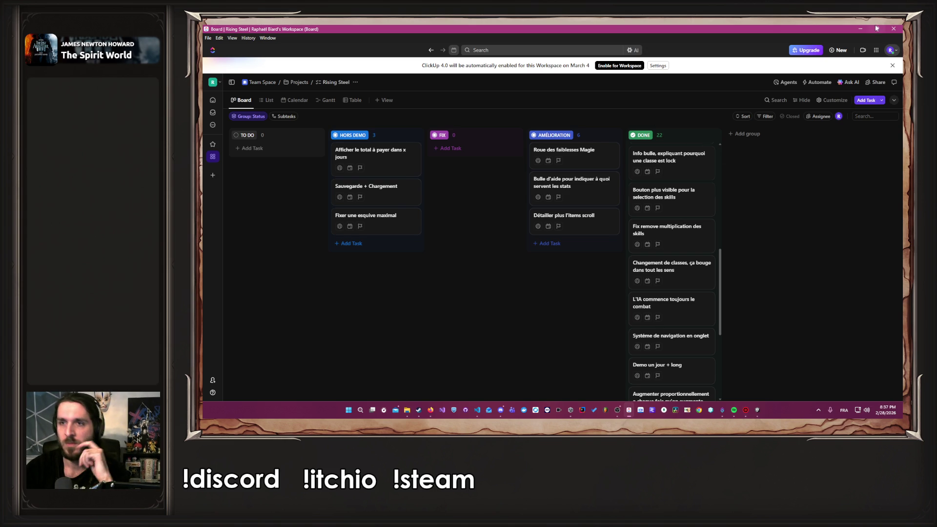
# Add a 'Limit size for name' task to AMÉLIORATION, then return to Unity.
pyautogui.click(564, 244)
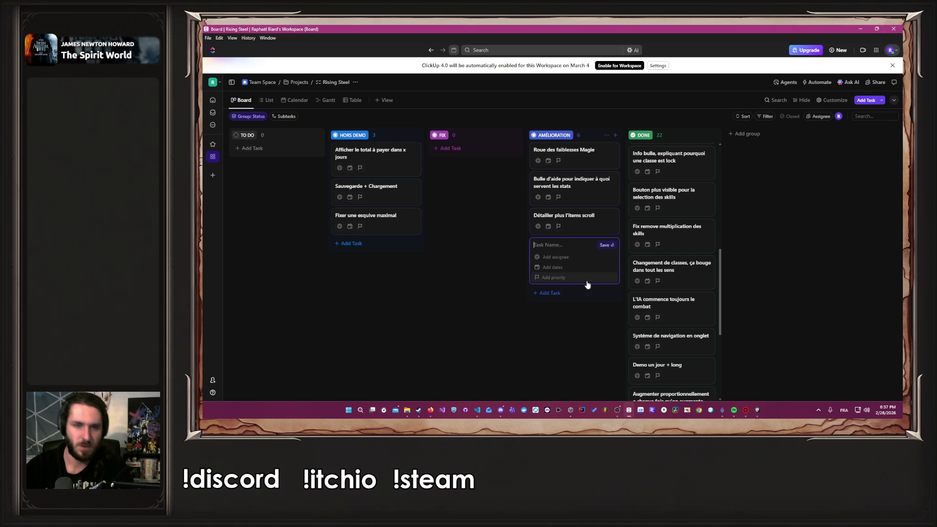
pyautogui.write('Limit size for namùe')
pyautogui.press('BackSpace')
pyautogui.press('BackSpace')
pyautogui.write('e')
pyautogui.press('Return')
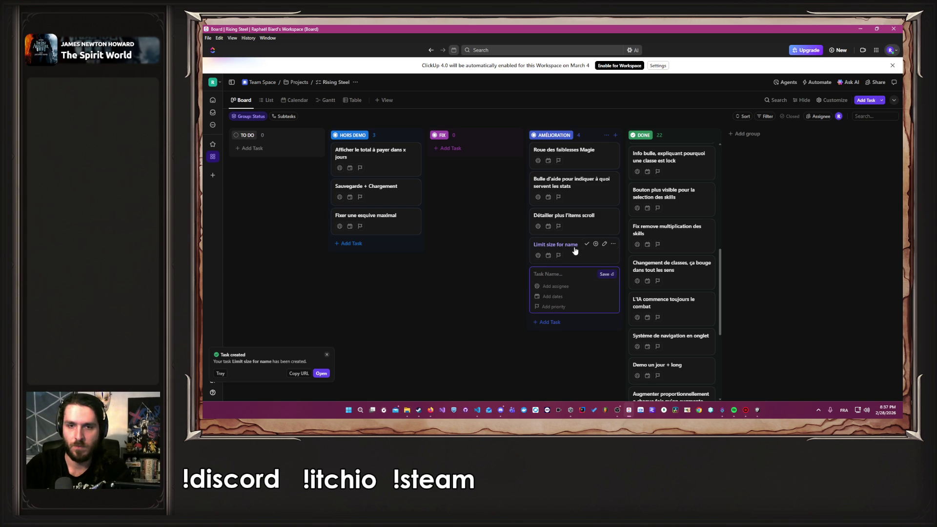
pyautogui.press('Escape')
pyautogui.hotkey('alt', 'Tab')
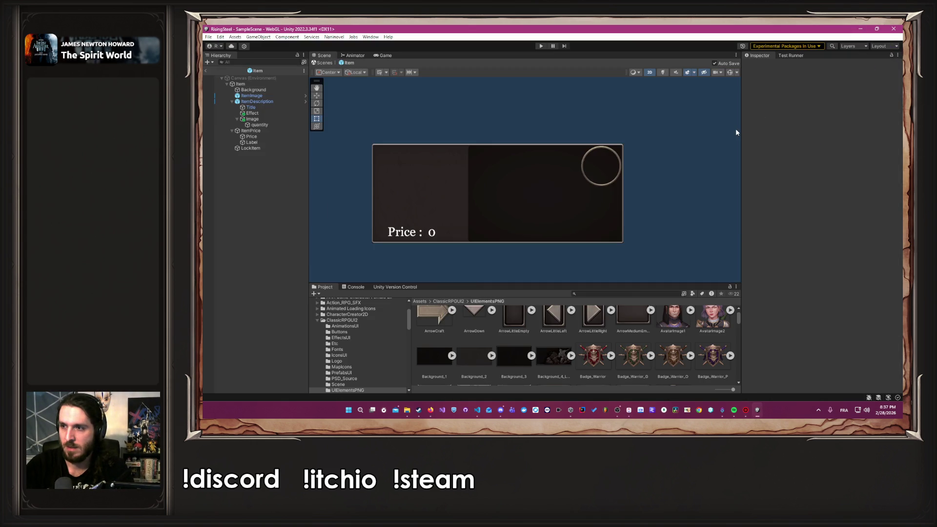
# Drag the Project panel's top edge upward to enlarge the Project browser.
pyautogui.scroll(-2, 735, 128)
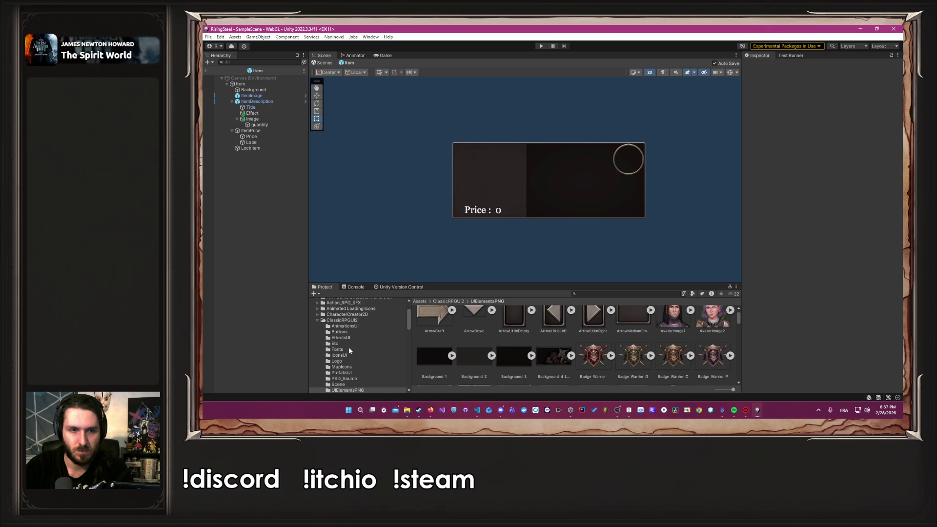
pyautogui.moveTo(506, 289); pyautogui.dragTo(503, 210)
pyautogui.scroll(-5, 370, 340)
pyautogui.scroll(5, 371, 340)
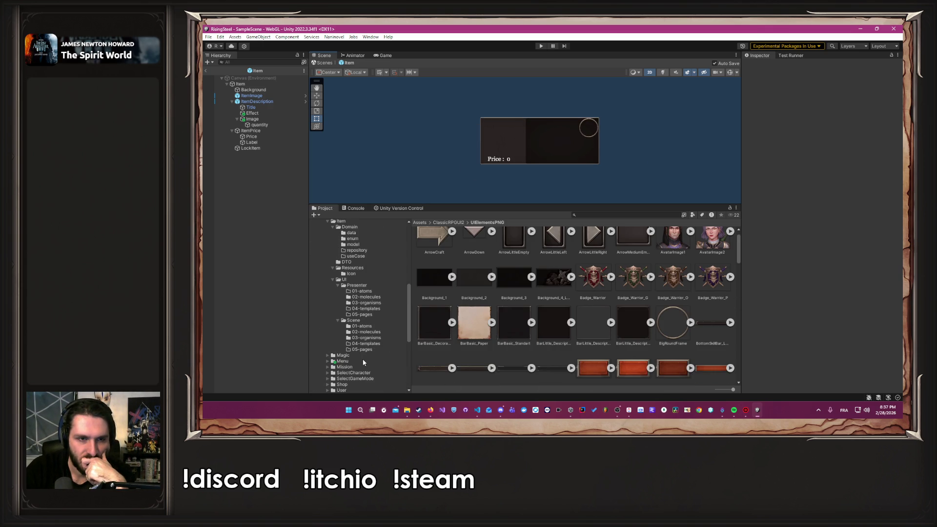
# Collapse the Item folder and open the Code/old/Naninovel/Script folder.
pyautogui.click(327, 265)
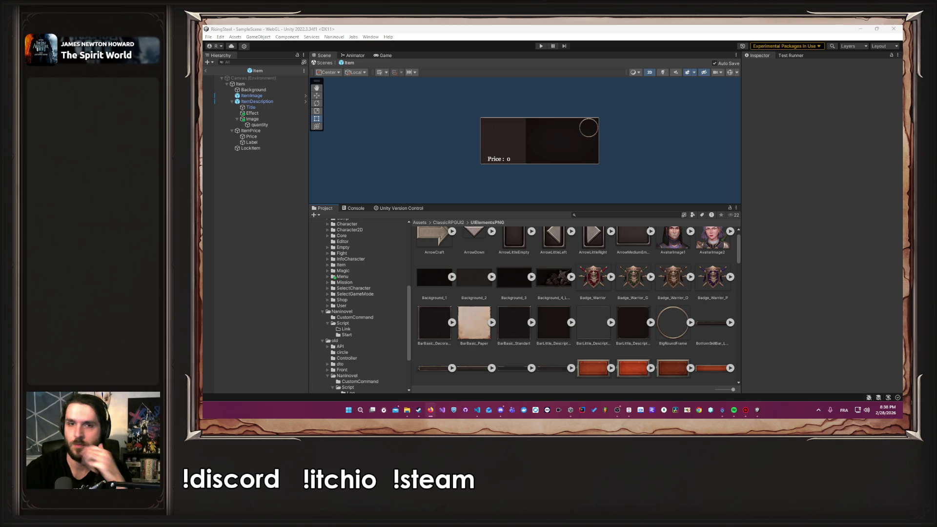
pyautogui.scroll(-5, 360, 341)
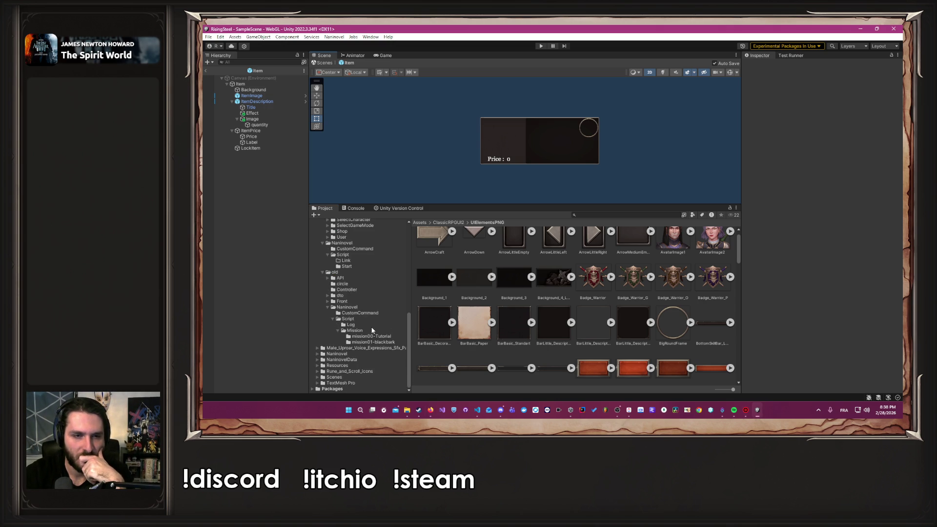
pyautogui.click(358, 319)
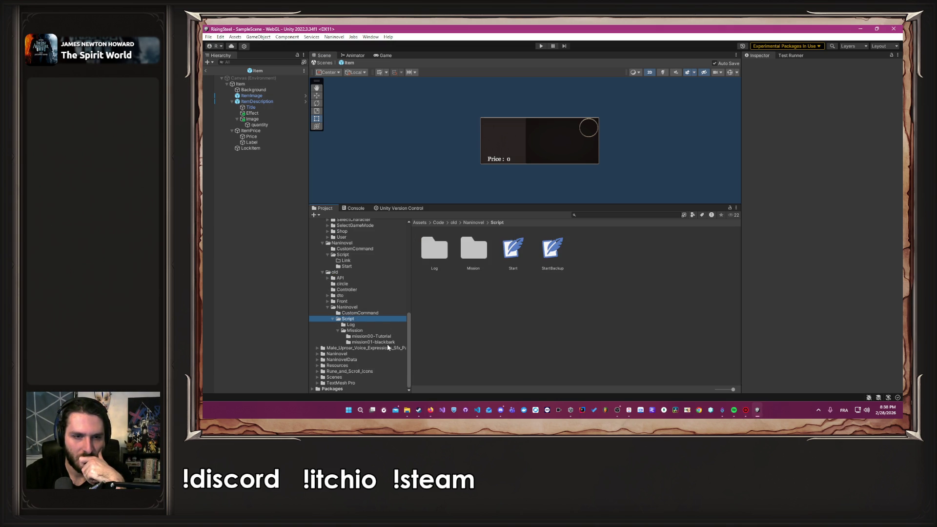
# Open the Naninovel/Script/Start folder and view the StartNewGame script in the code editor.
pyautogui.scroll(4, 379, 323)
pyautogui.click(369, 332)
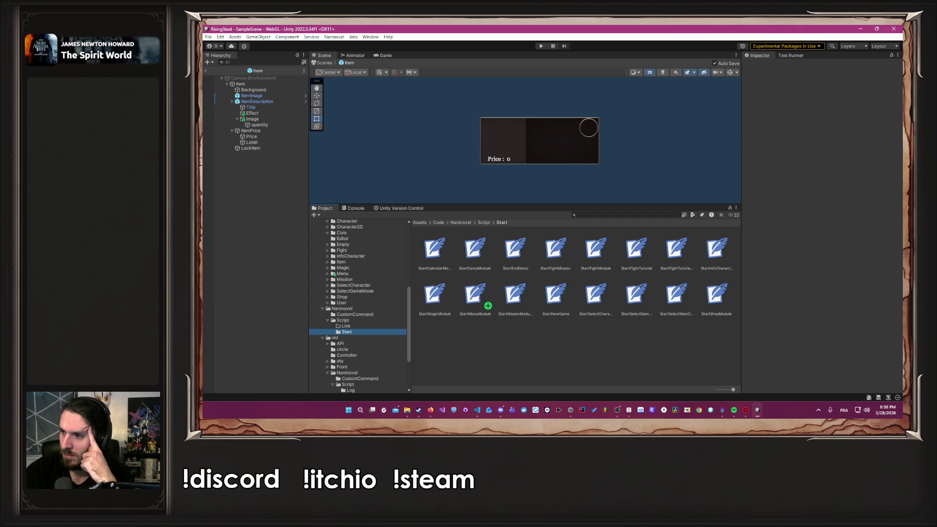
pyautogui.hotkey('alt', 'Tab')
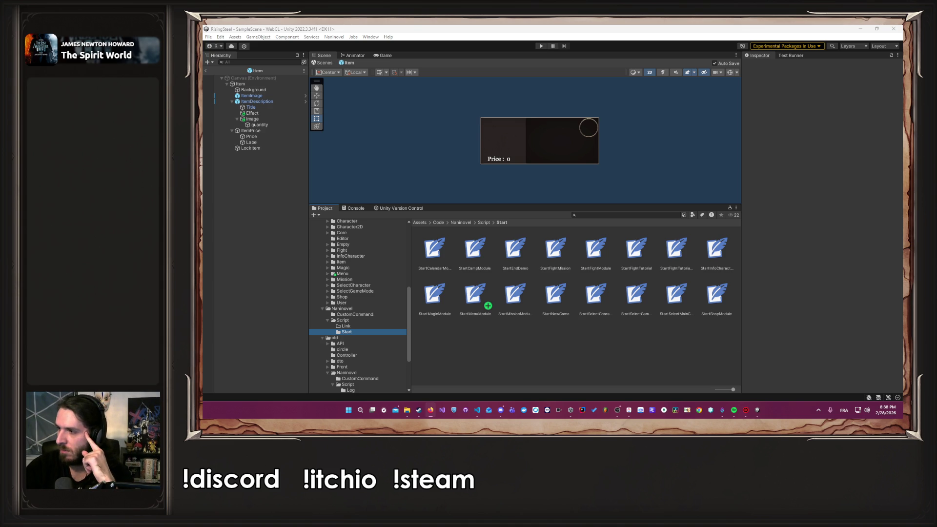
pyautogui.hotkey('alt', 'Tab')
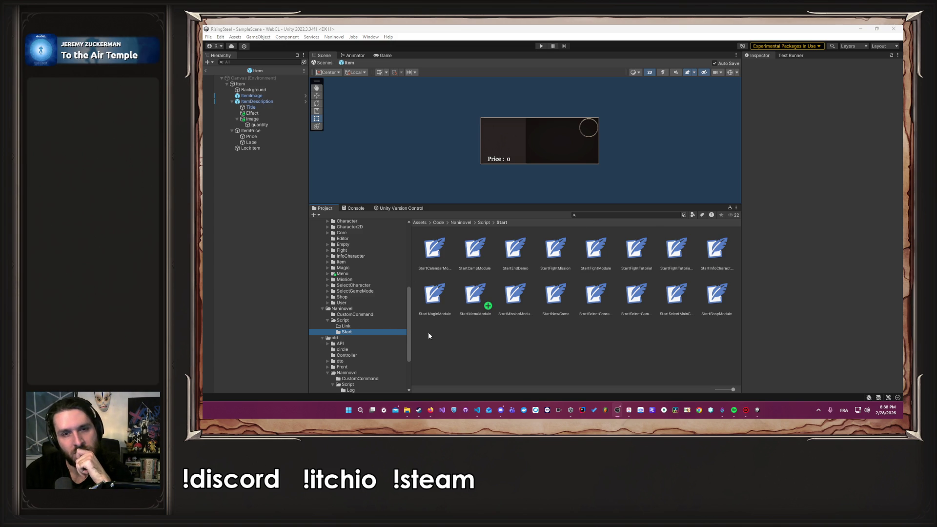
pyautogui.doubleClick(557, 298)
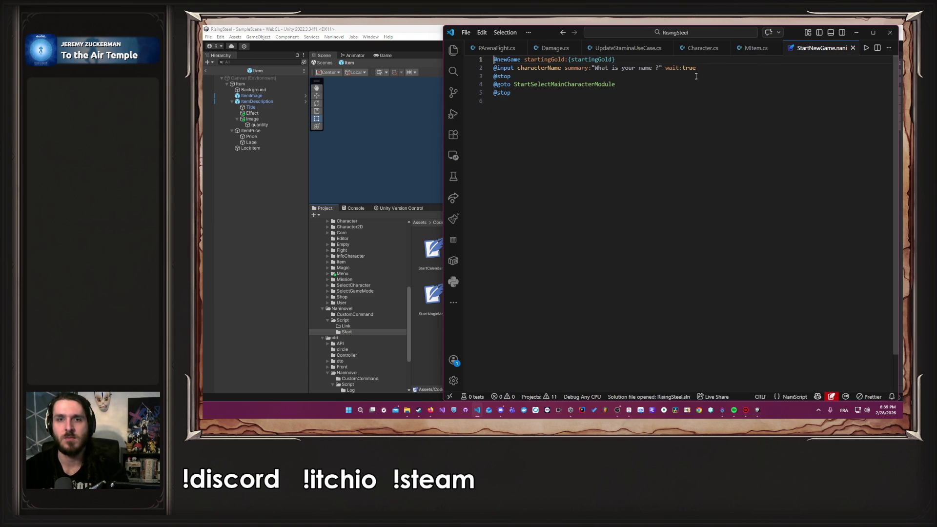
pyautogui.click(362, 145)
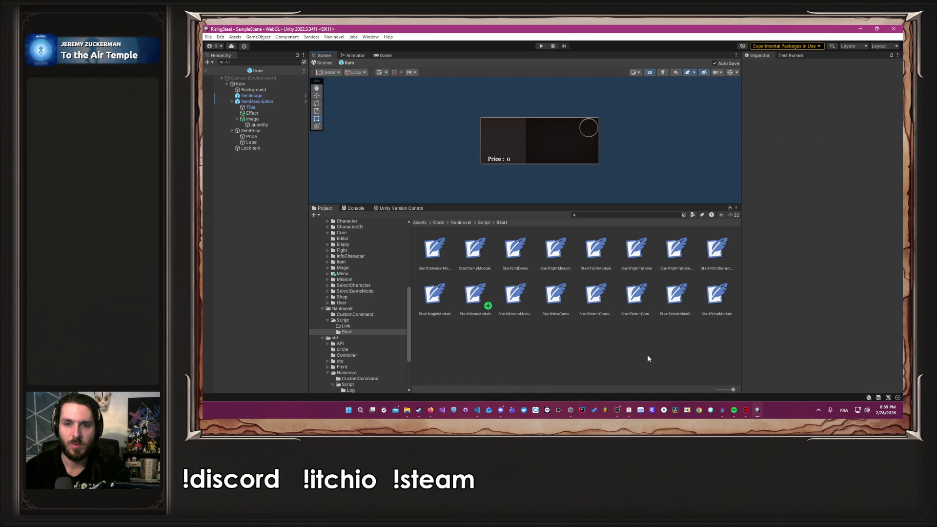
pyautogui.click(642, 255)
pyautogui.click(604, 303)
pyautogui.click(555, 305)
pyautogui.click(755, 101)
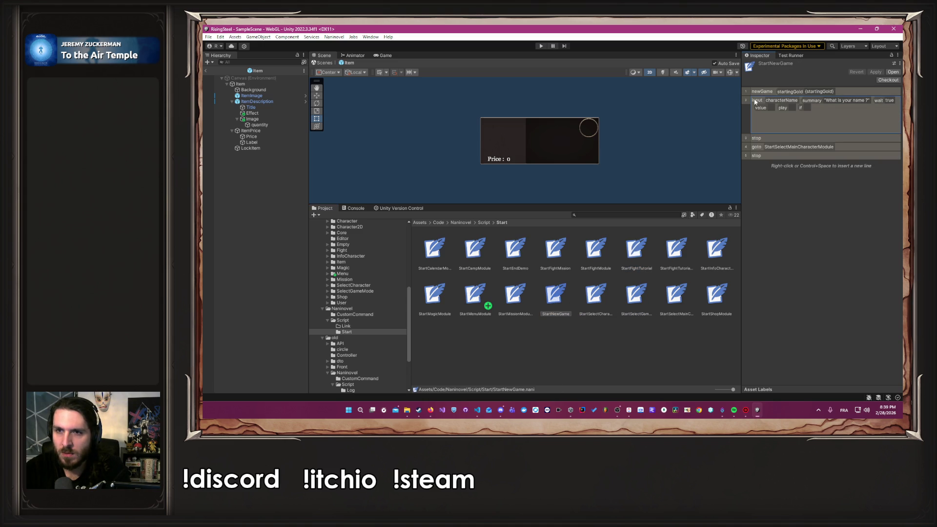
pyautogui.click(435, 412)
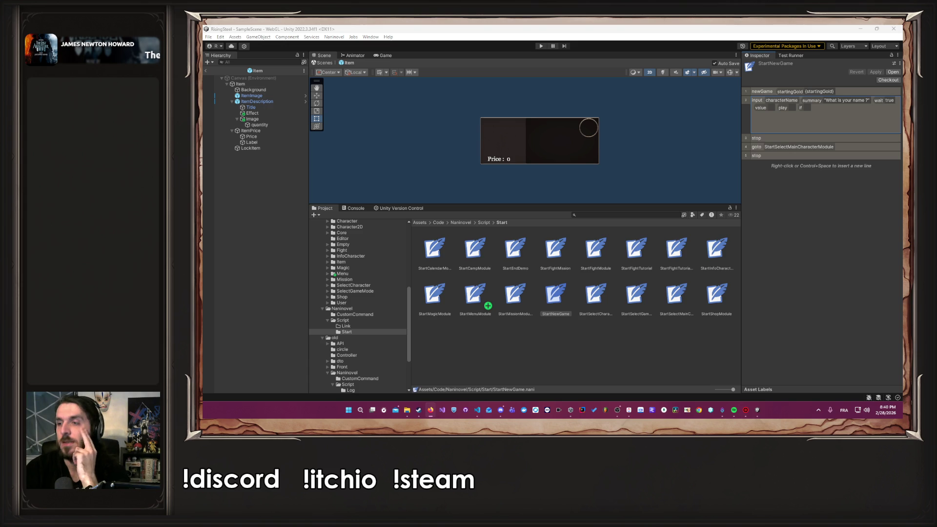
pyautogui.click(377, 145)
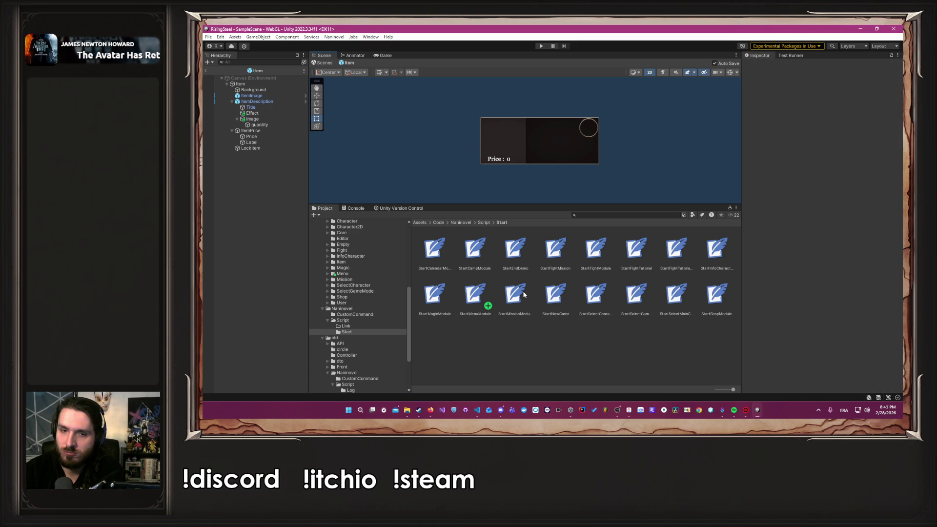
pyautogui.click(340, 39)
pyautogui.moveTo(386, 80)
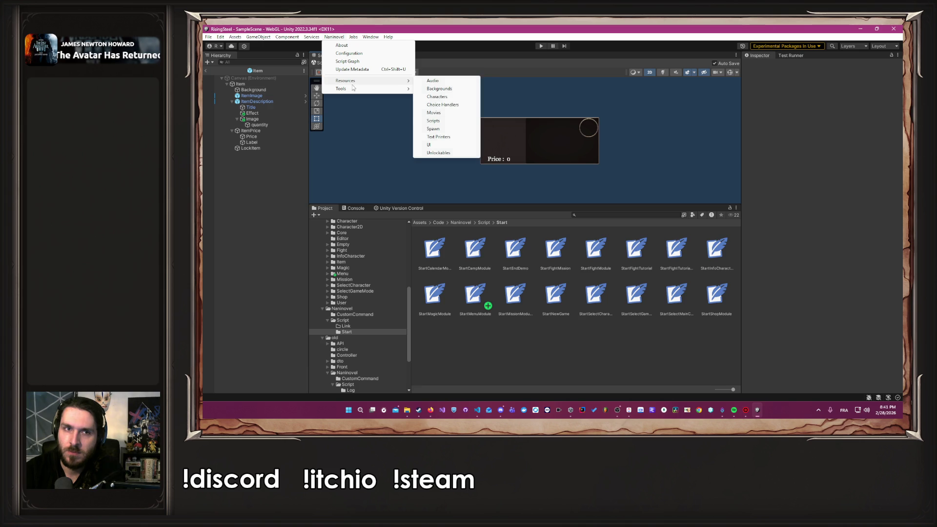
pyautogui.click(429, 145)
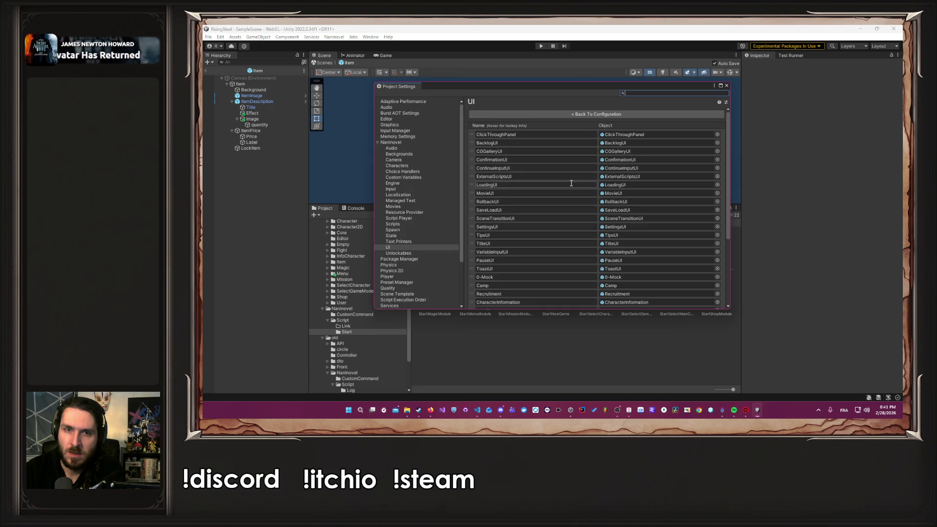
pyautogui.scroll(3, 558, 213)
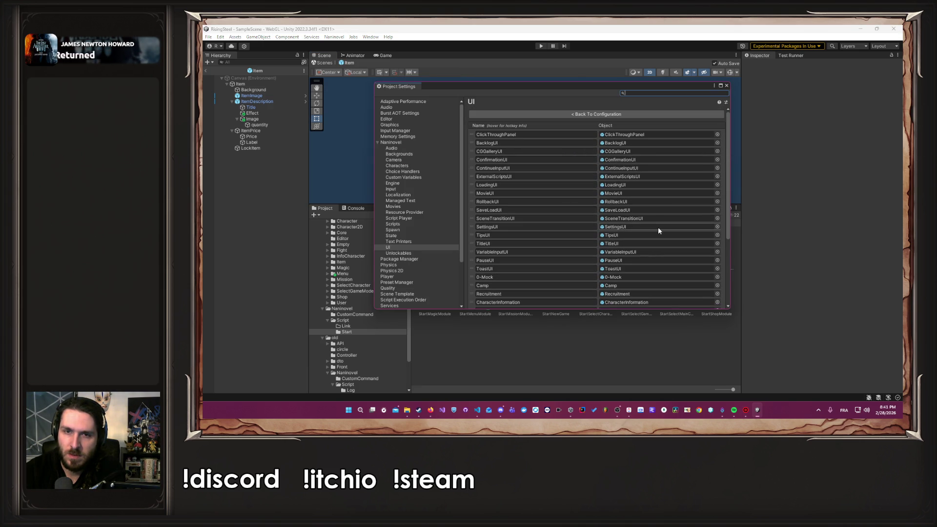
pyautogui.moveTo(580, 86); pyautogui.dragTo(936, 88)
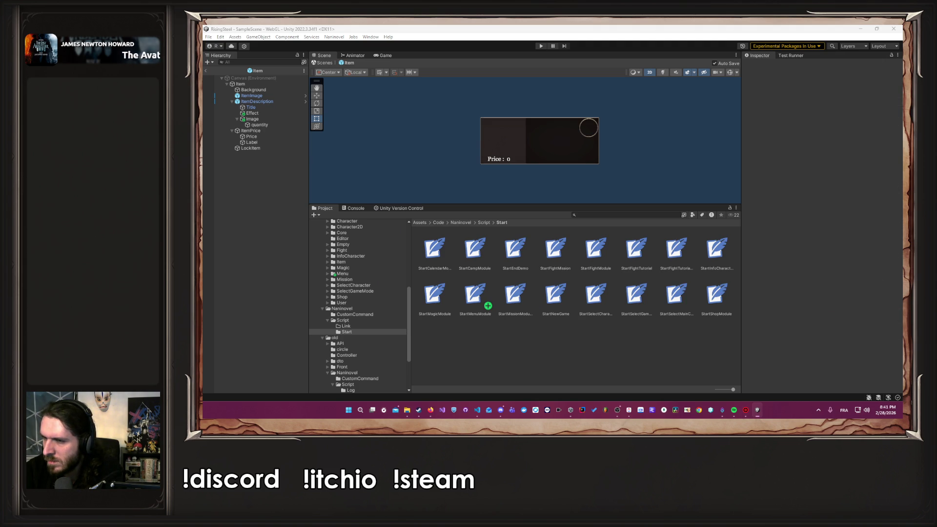
# Open the VariableInputUI prefab from the Naninovel/Prefabs/DefaultUI folder for editing.
pyautogui.click(854, 298)
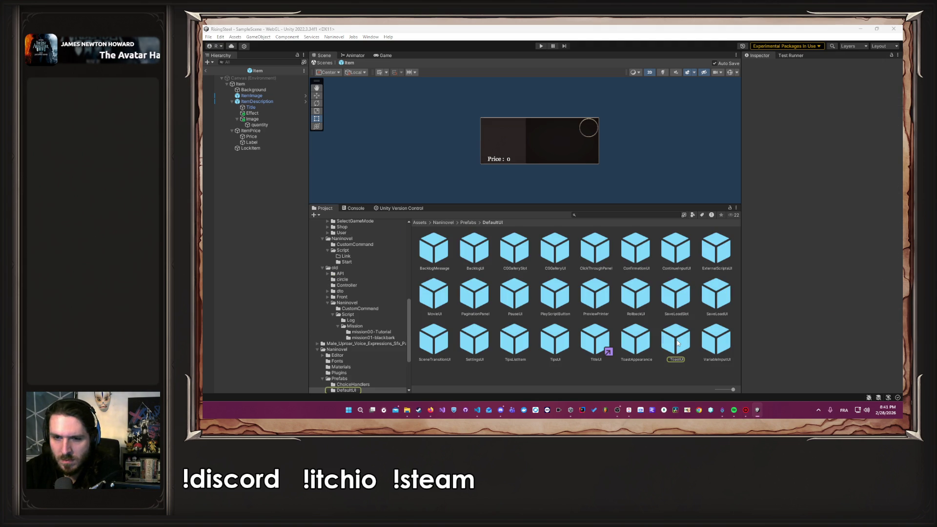
pyautogui.doubleClick(677, 343)
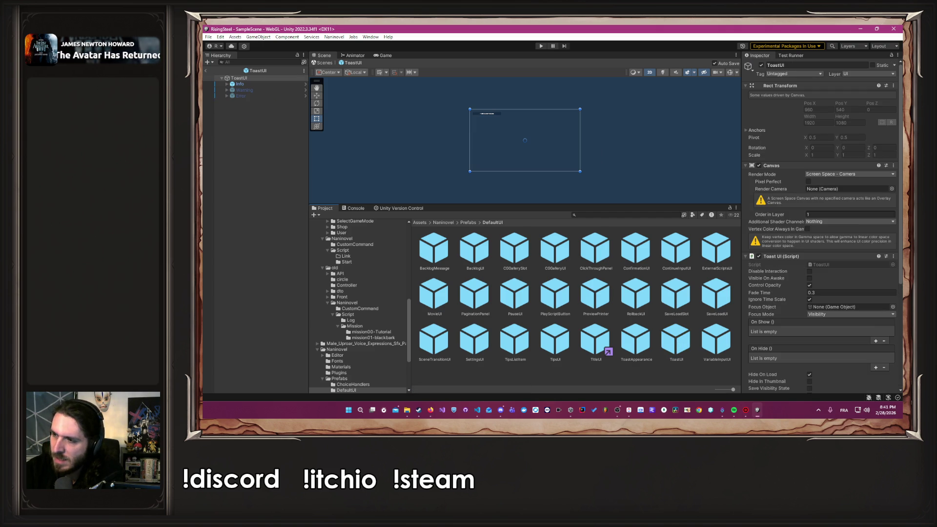
pyautogui.doubleClick(727, 337)
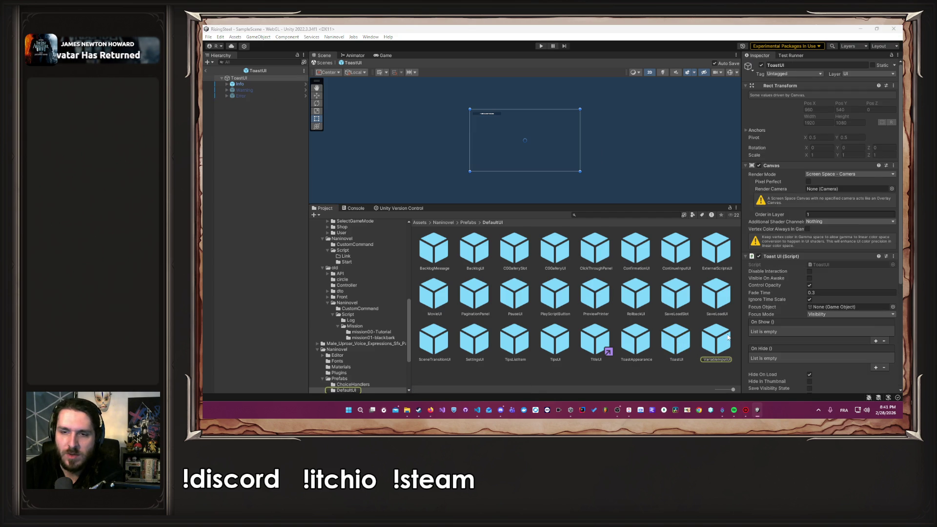
# Select the InputField > Text element in the Hierarchy to show its settings.
pyautogui.scroll(1, 542, 98)
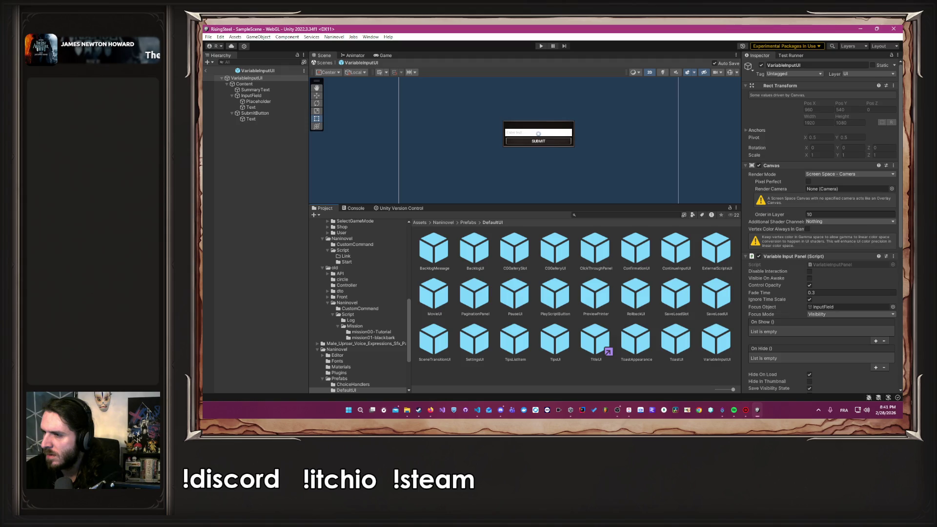
pyautogui.scroll(-8, 811, 239)
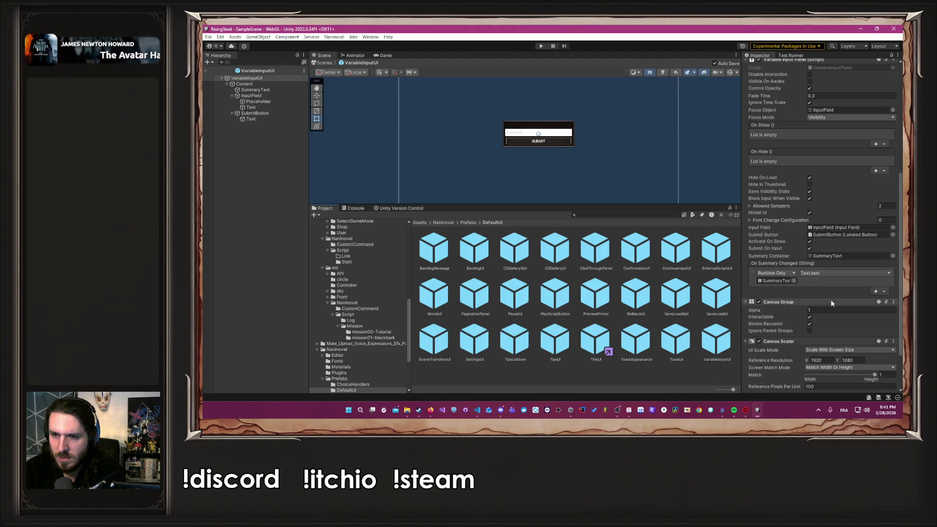
pyautogui.scroll(3, 823, 288)
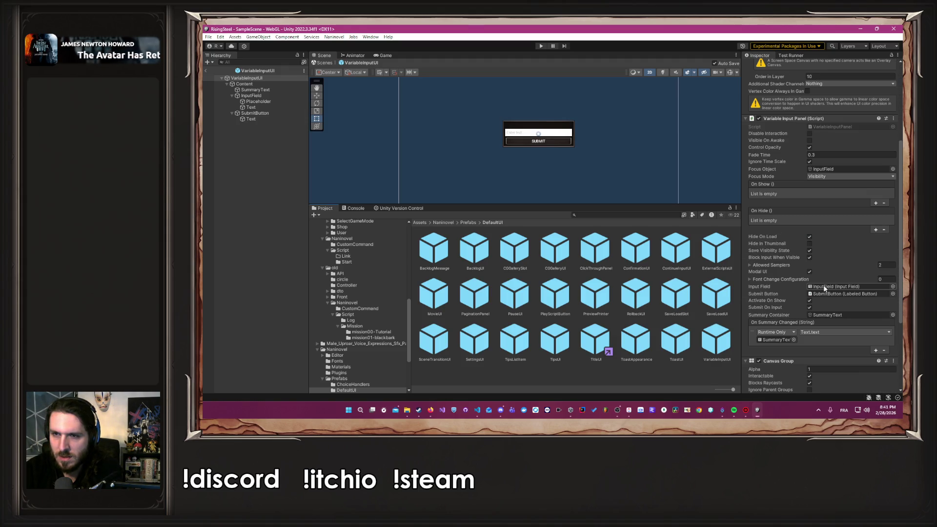
pyautogui.click(264, 91)
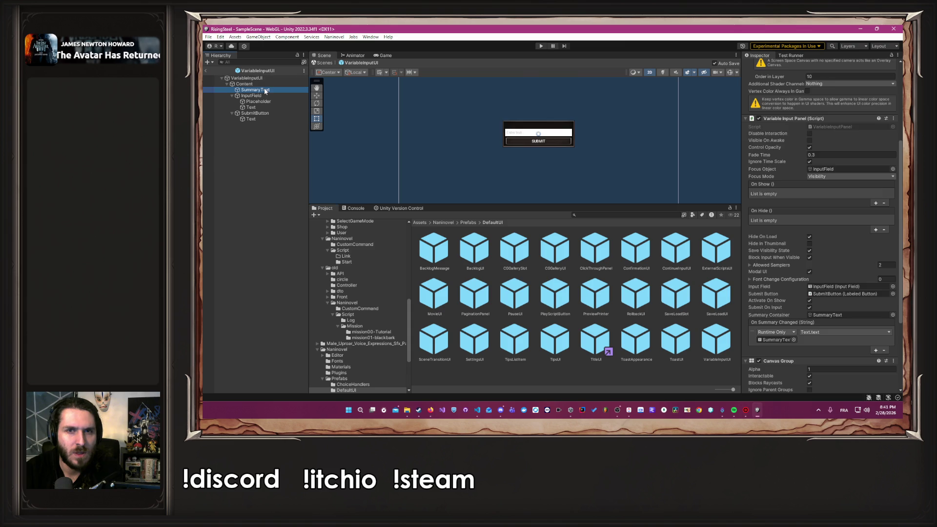
pyautogui.click(266, 101)
pyautogui.click(266, 107)
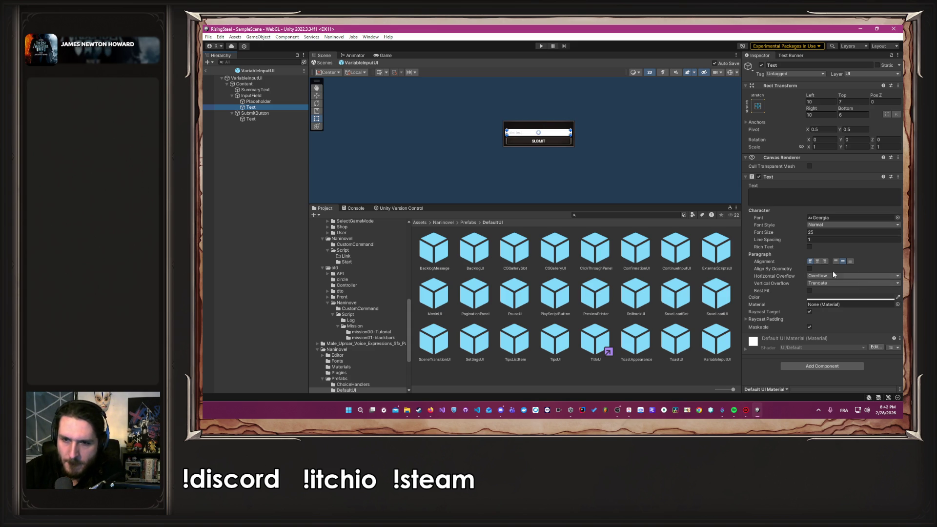
# Review the Text component's raycast padding and content, toggling Rich Text on and back off.
pyautogui.click(771, 318)
pyautogui.click(770, 319)
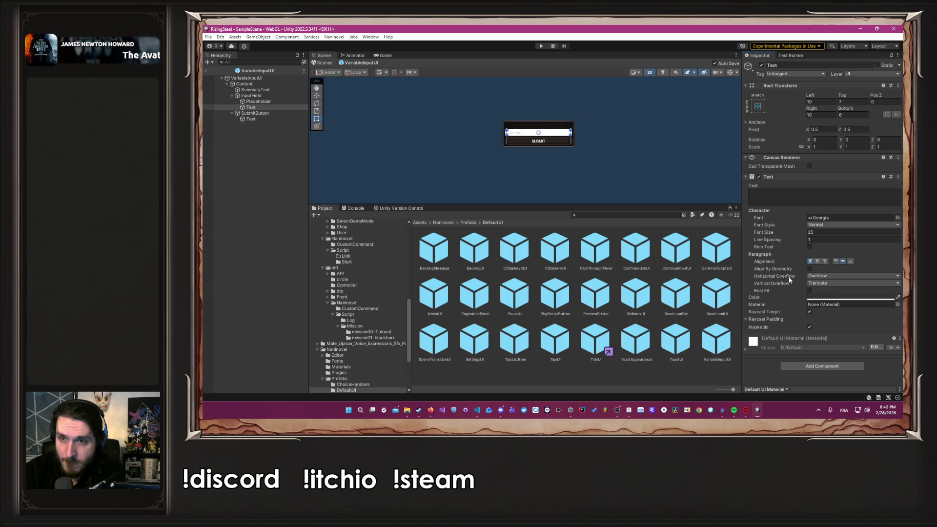
pyautogui.click(778, 196)
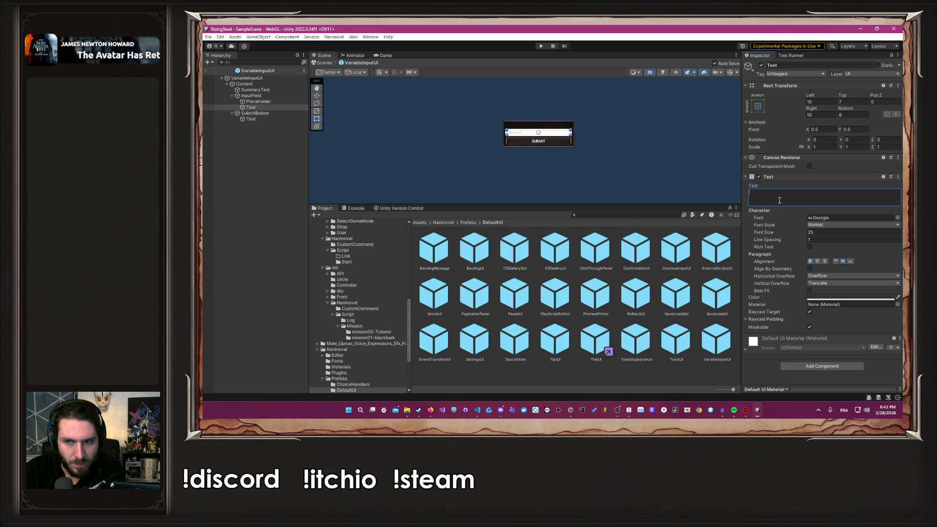
pyautogui.click(810, 247)
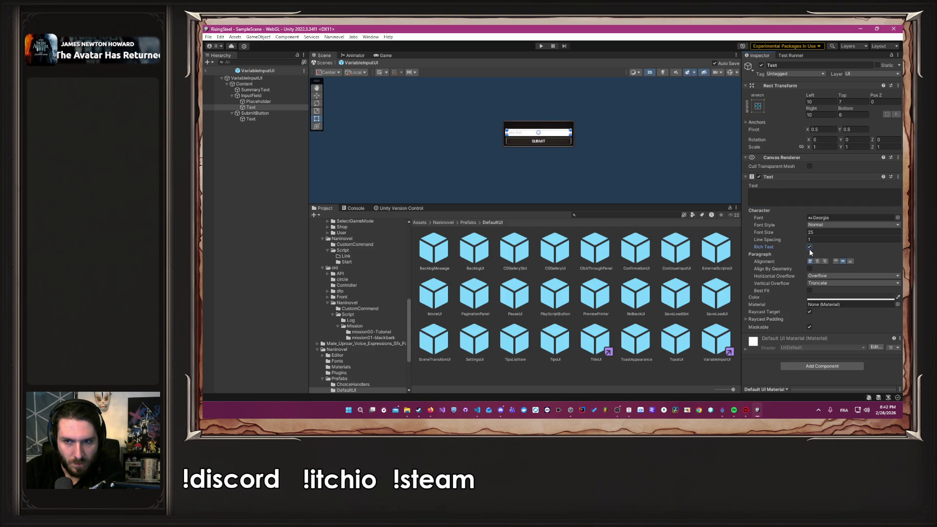
pyautogui.click(809, 248)
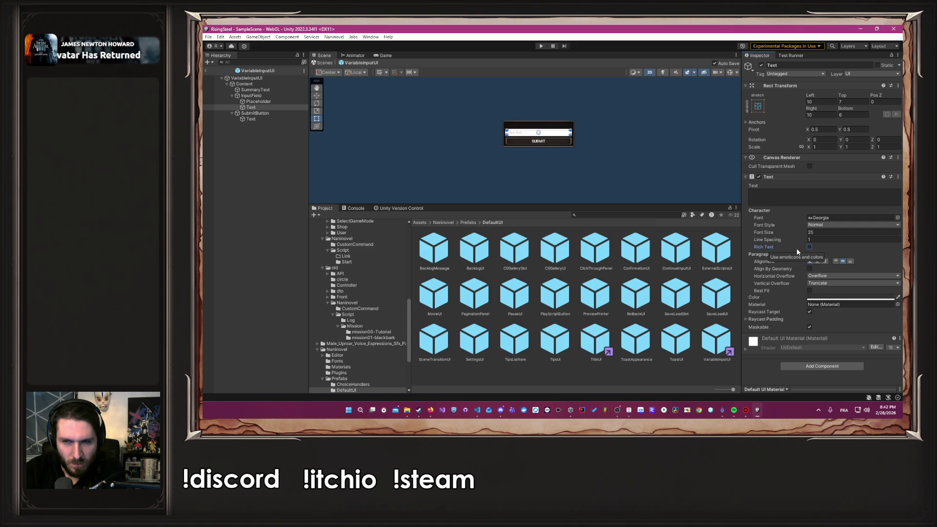
# Keep Georgia as the input text's font and capture a region screenshot of the Inspector.
pyautogui.click(897, 217)
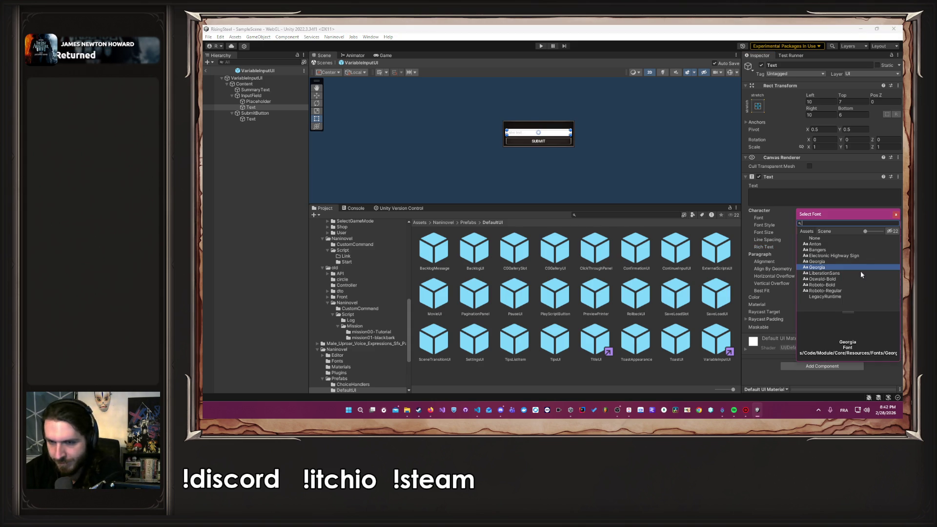
pyautogui.click(883, 223)
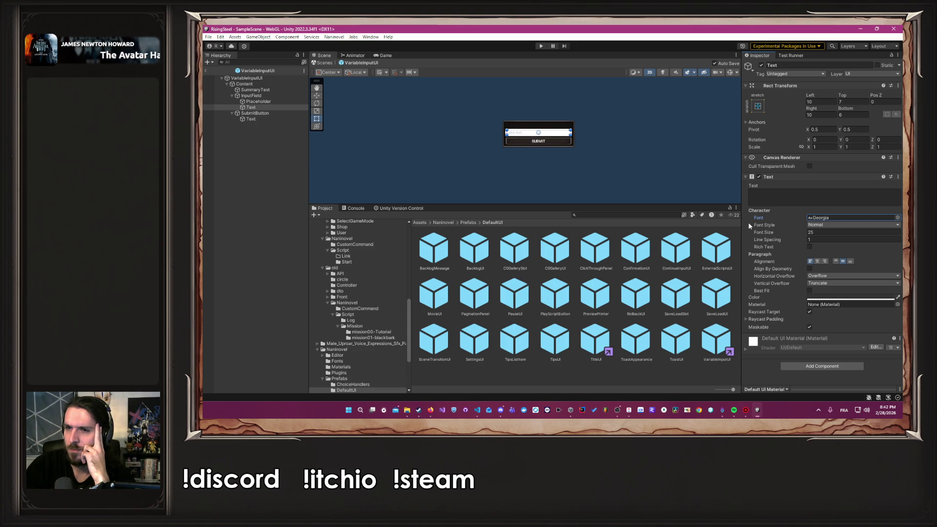
pyautogui.press('ctrl+Print')
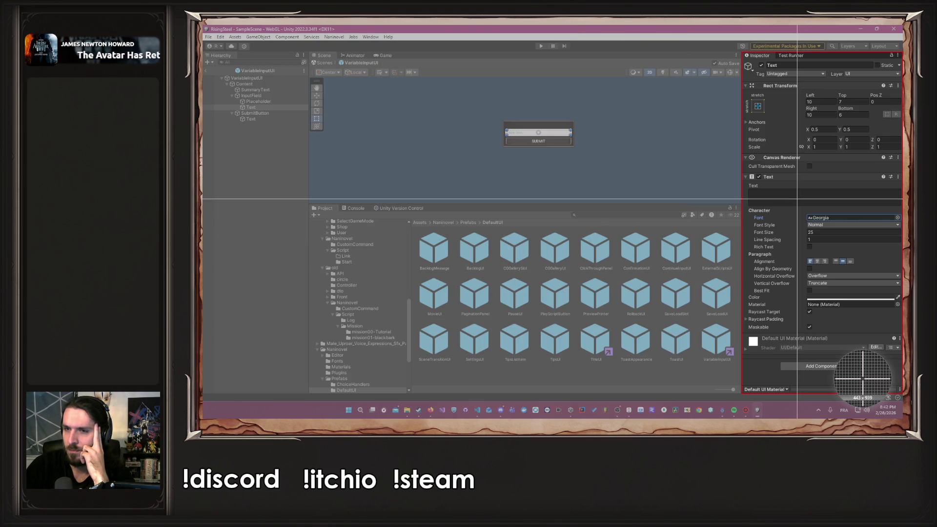
pyautogui.click(797, 199)
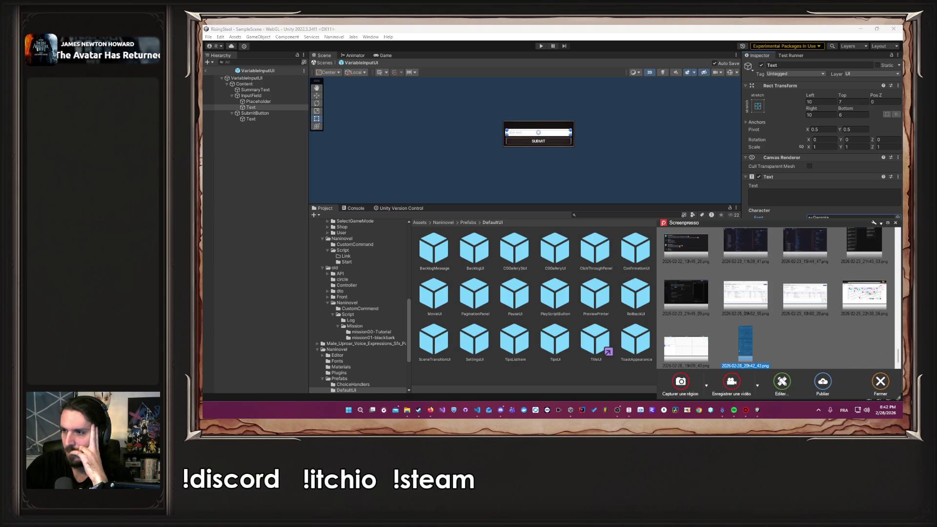
# Close the Screenpresso panel covering the Unity Inspector.
pyautogui.click(896, 223)
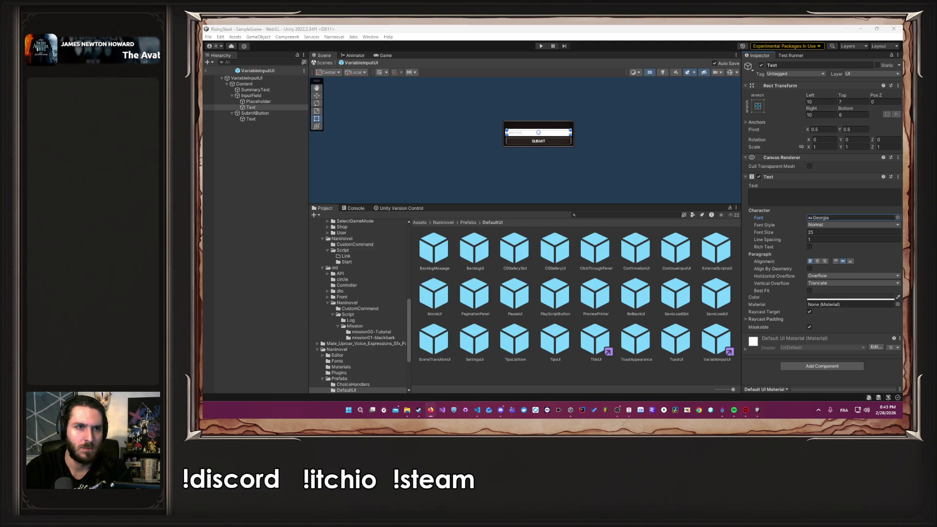
# Set the InputField's Character Limit to 20 and deselect so the prefab saves.
pyautogui.click(250, 95)
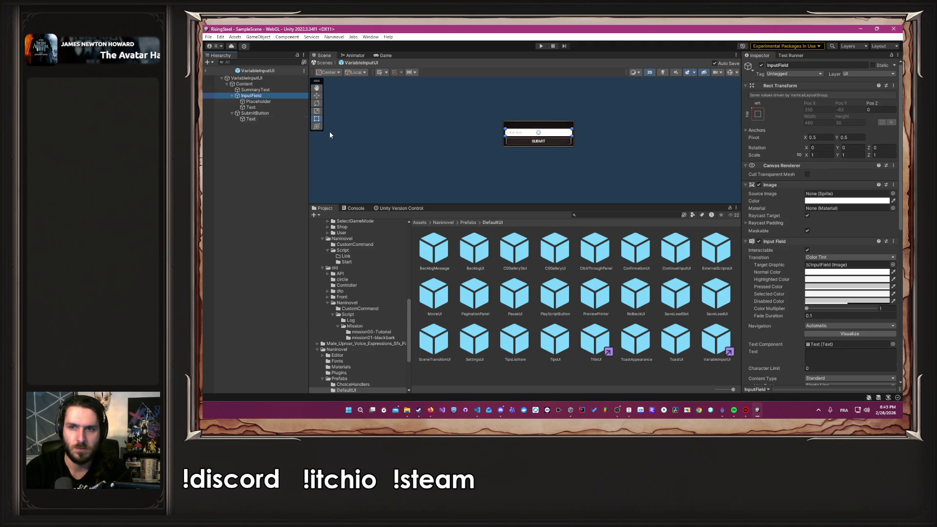
pyautogui.scroll(-1, 880, 221)
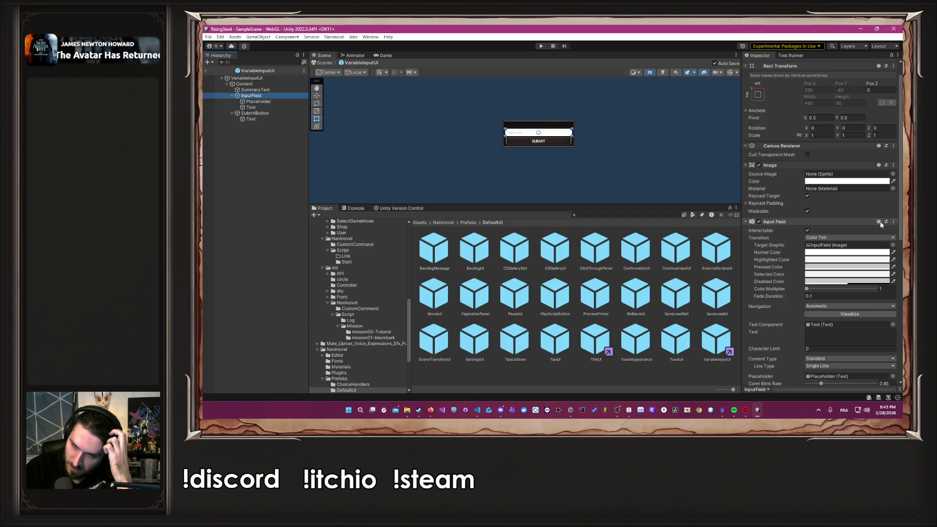
pyautogui.scroll(-2, 840, 293)
pyautogui.click(834, 310)
pyautogui.write('20')
pyautogui.click(657, 171)
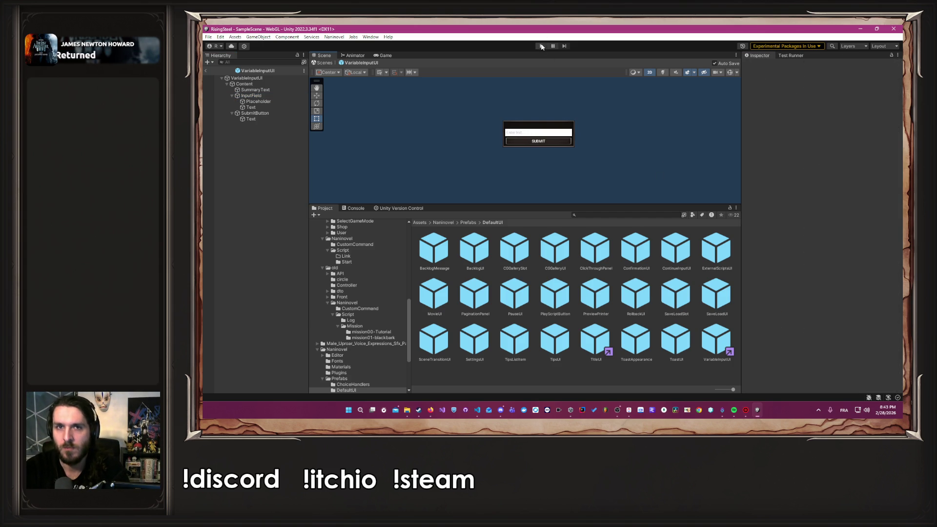
# Test in Play mode by entering a 20-letter name in New Game, then stop Play.
pyautogui.click(541, 45)
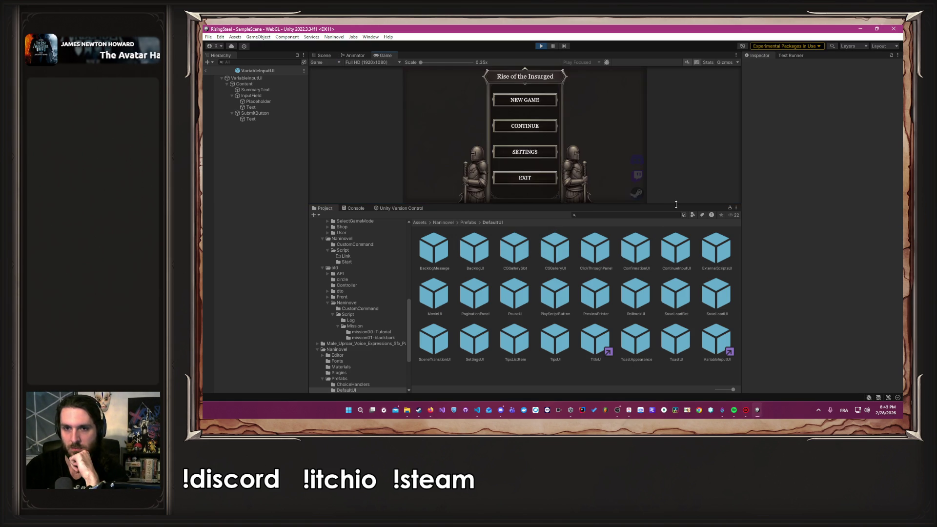
pyautogui.moveTo(675, 205); pyautogui.dragTo(676, 305)
pyautogui.click(517, 130)
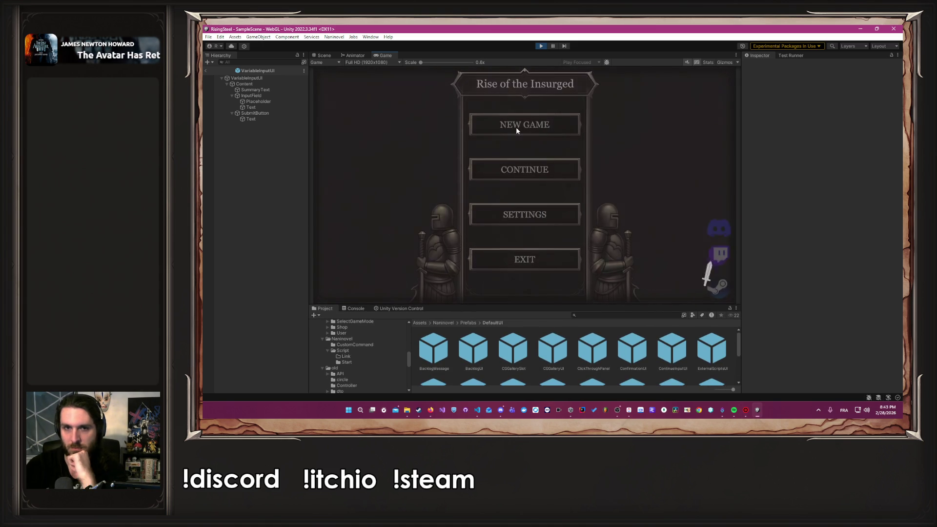
pyautogui.write('aaaaaaaaaaaaaaaaa')
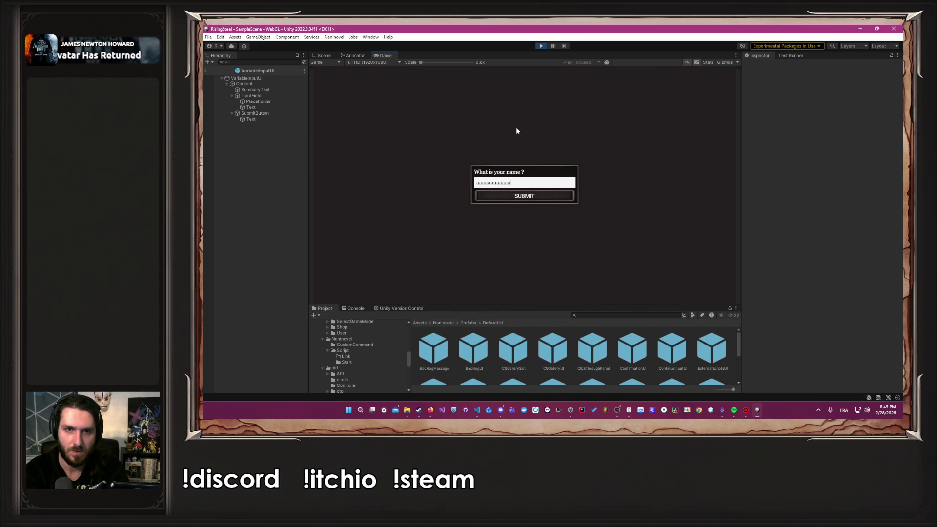
pyautogui.write('aaa')
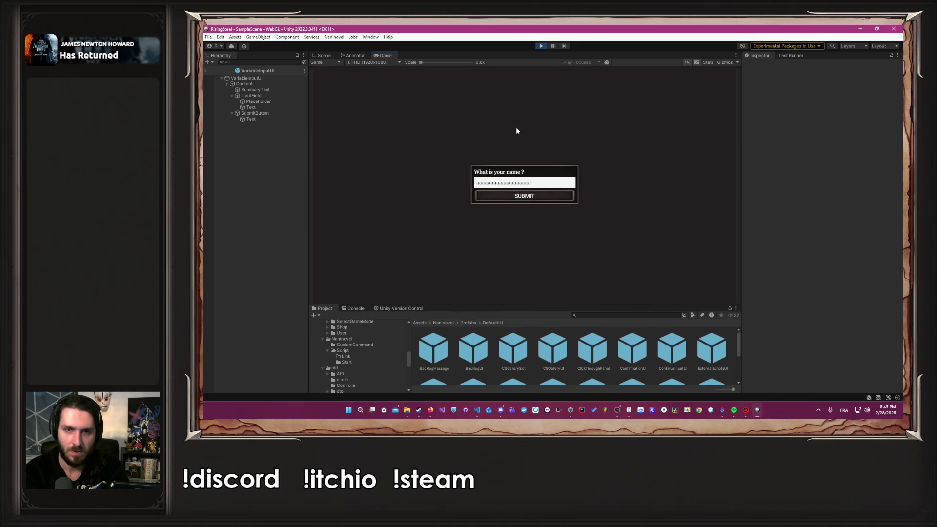
pyautogui.press('Return')
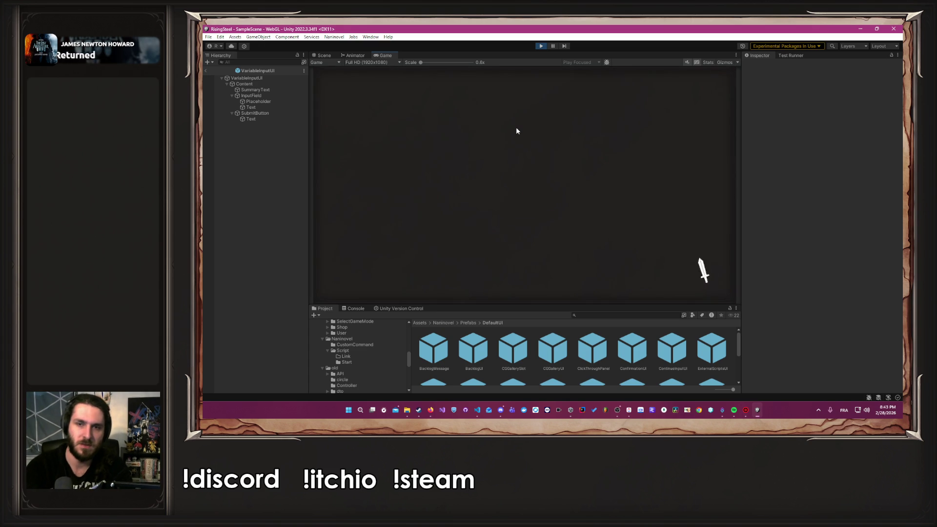
pyautogui.click(624, 192)
pyautogui.click(525, 184)
pyautogui.click(553, 85)
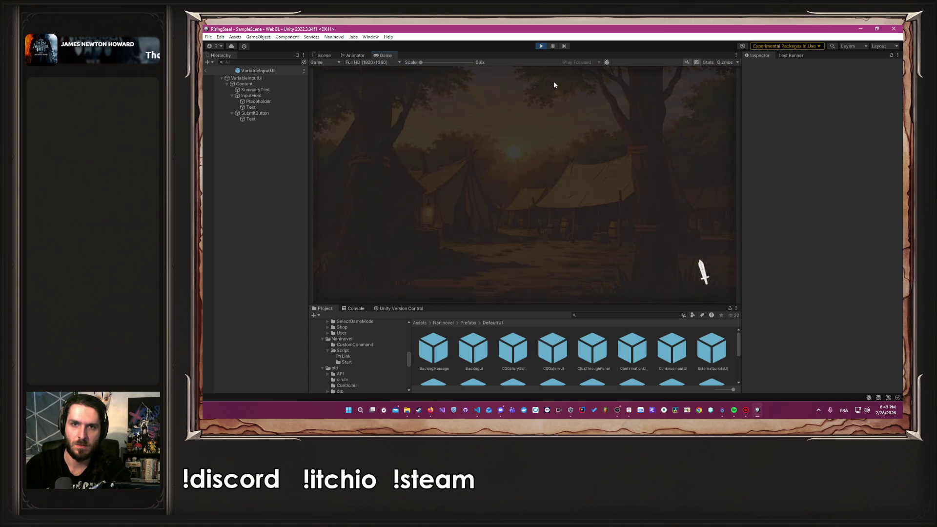
pyautogui.click(542, 46)
pyautogui.hotkey('alt', 'Tab')
pyautogui.click(590, 112)
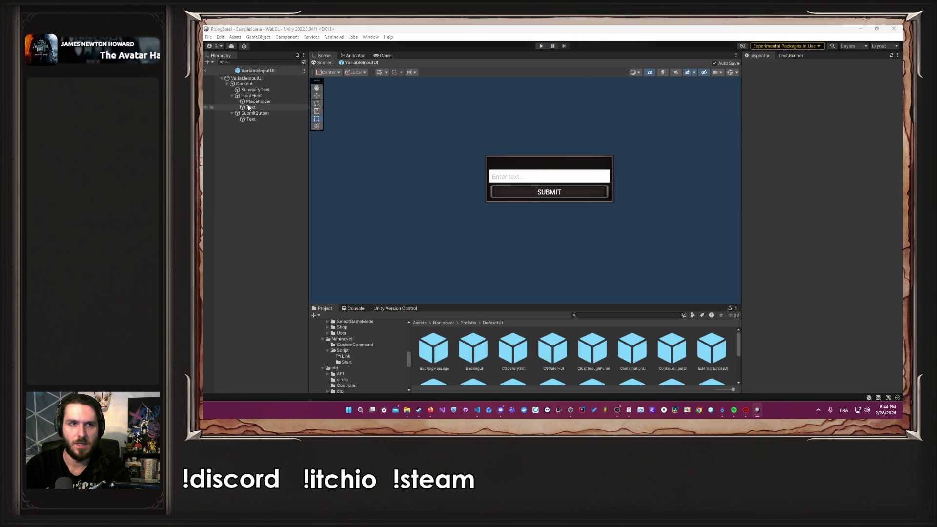
# Change the InputField's Character Limit to 15.
pyautogui.click(536, 177)
pyautogui.scroll(-2, 820, 317)
pyautogui.click(825, 328)
pyautogui.write('15')
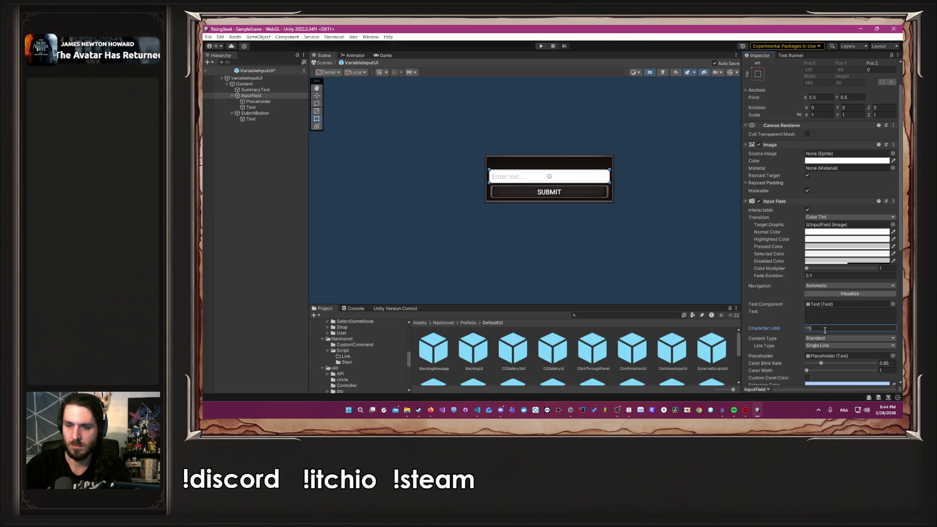
# Run Play mode, enter a name in New Game, skip the tutorial and check the Training roster.
pyautogui.click(537, 46)
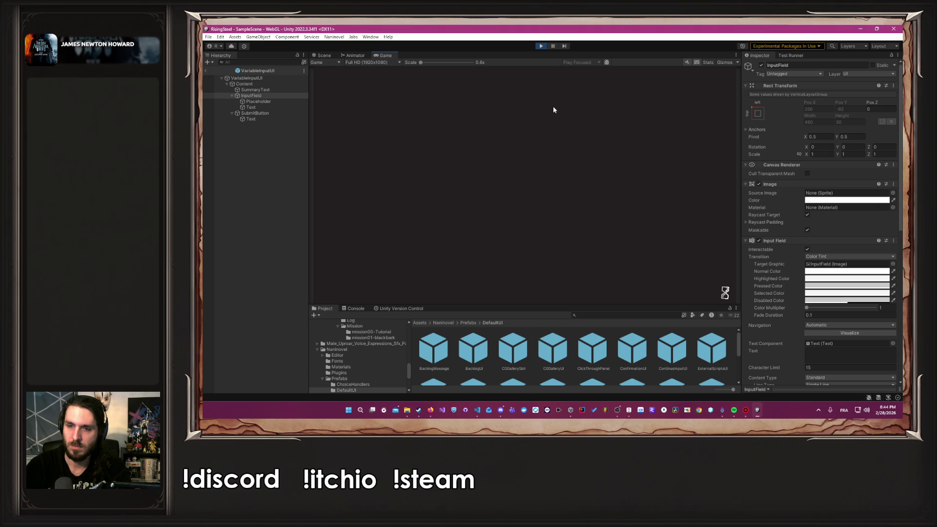
pyautogui.click(557, 123)
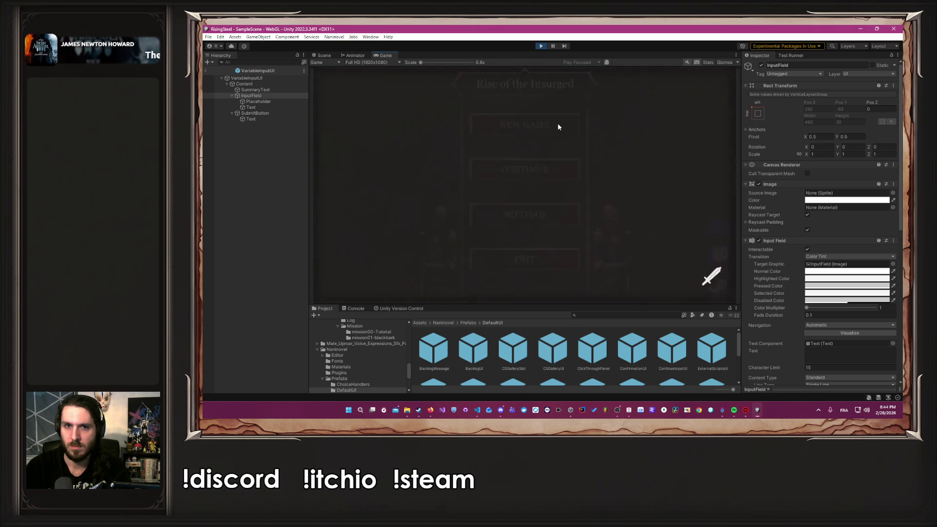
pyautogui.write('Alber')
pyautogui.press('Return')
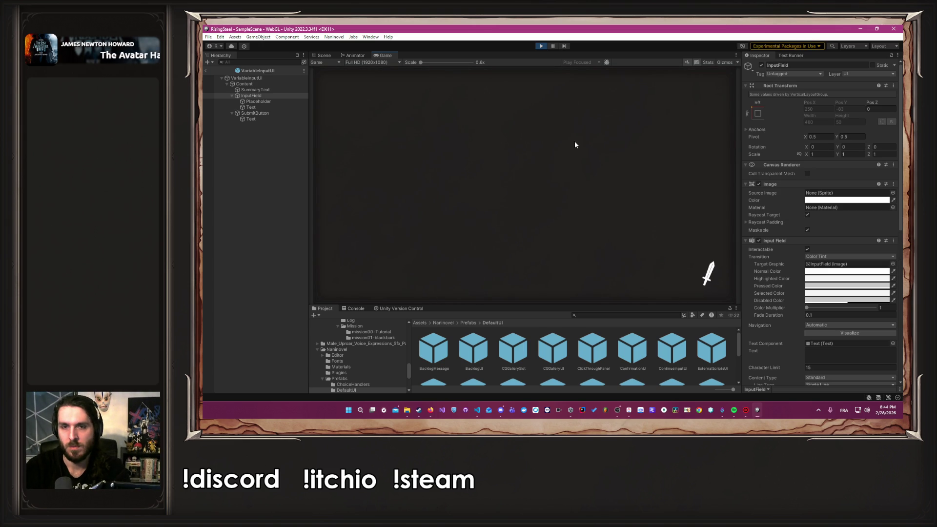
pyautogui.click(600, 183)
pyautogui.click(575, 175)
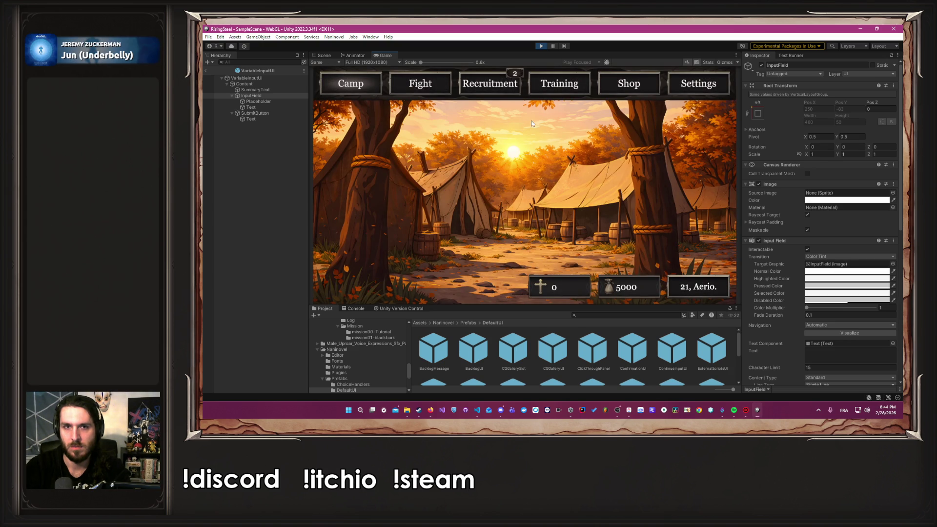
pyautogui.click(479, 80)
pyautogui.click(567, 92)
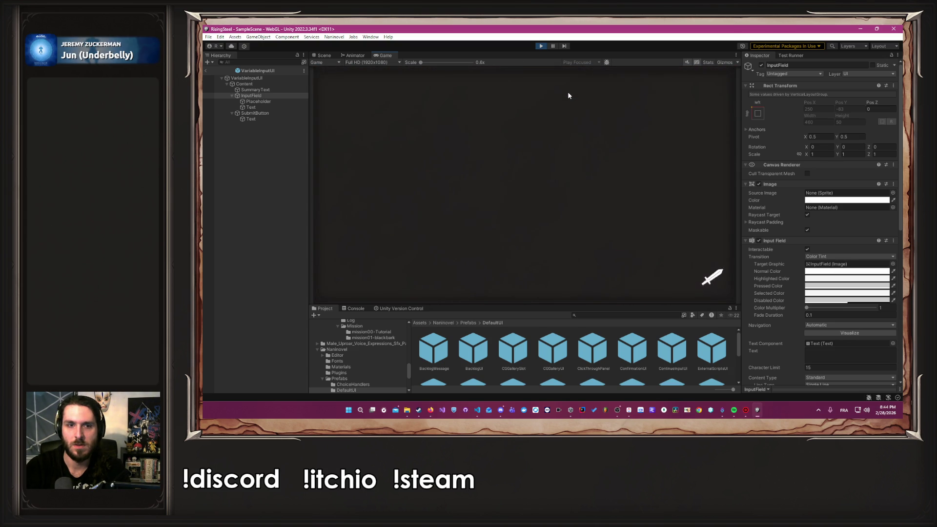
pyautogui.click(541, 46)
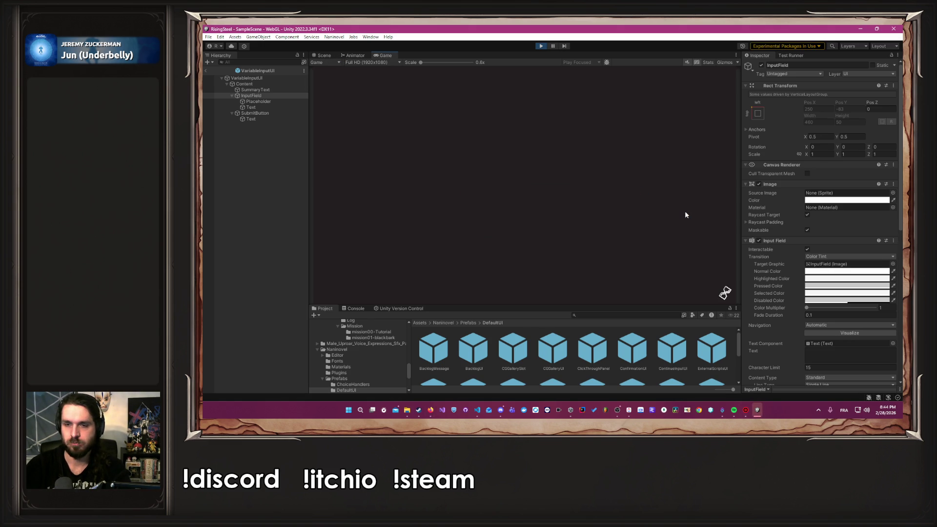
# Start another New Game with a long name and confirm Training shows it cut to 15 letters.
pyautogui.click(532, 135)
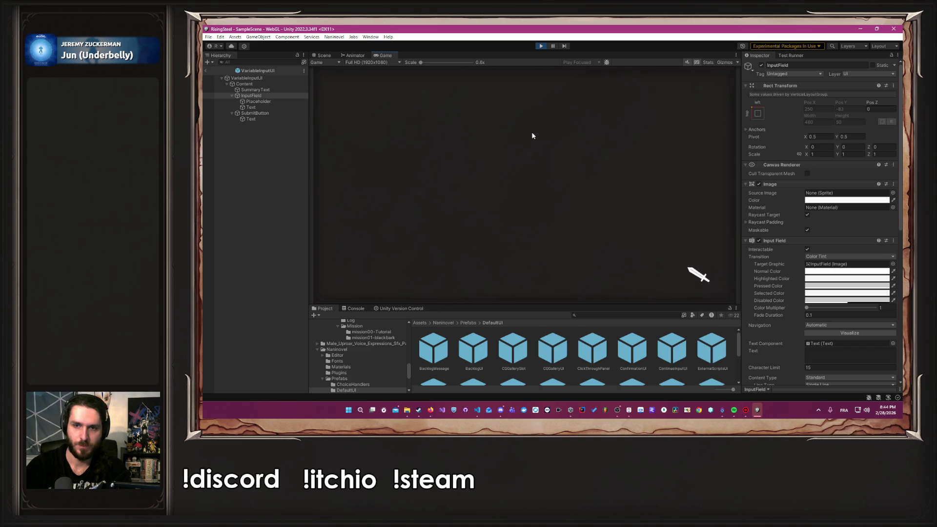
pyautogui.write('AAAAAAAAAAAAAAA')
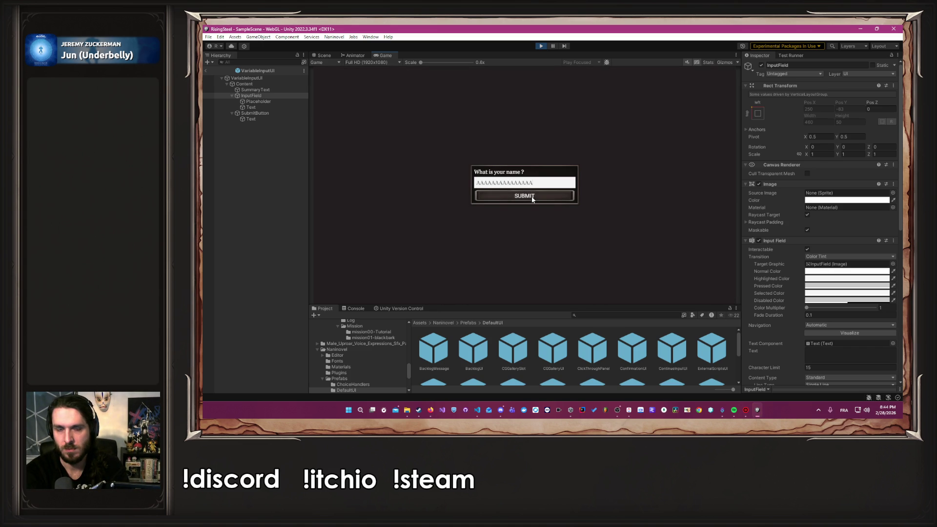
pyautogui.click(532, 196)
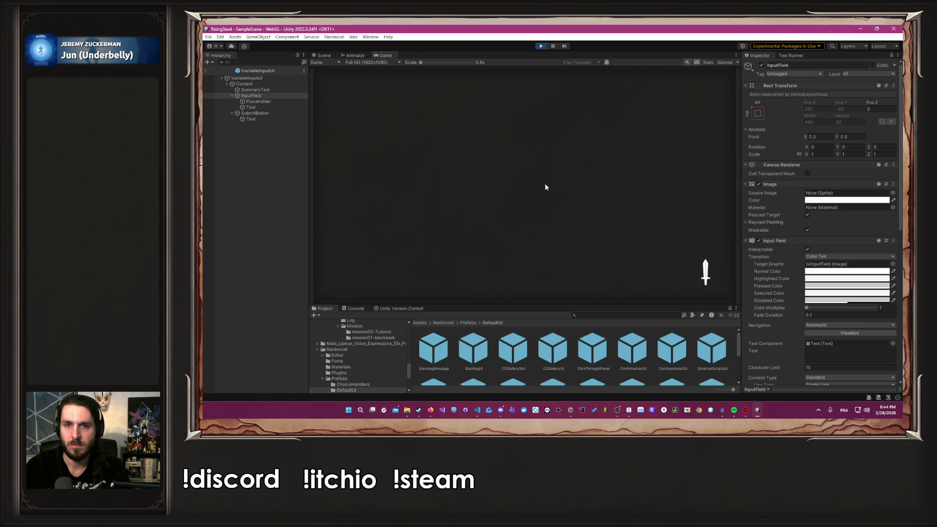
pyautogui.click(596, 192)
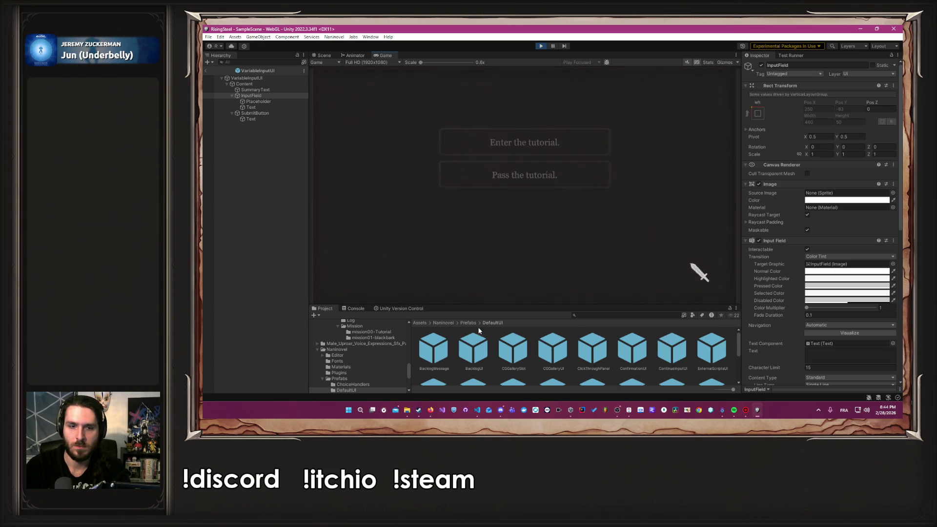
pyautogui.click(432, 413)
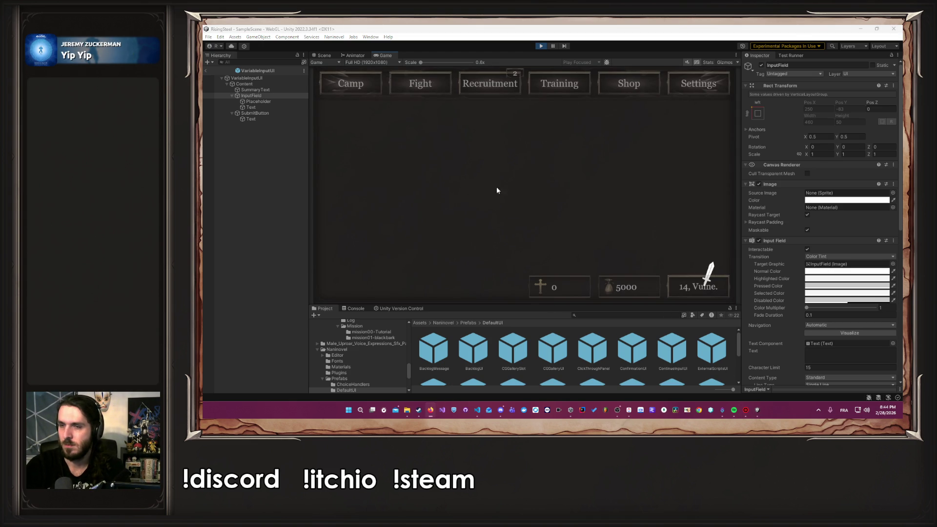
pyautogui.click(455, 178)
pyautogui.click(558, 92)
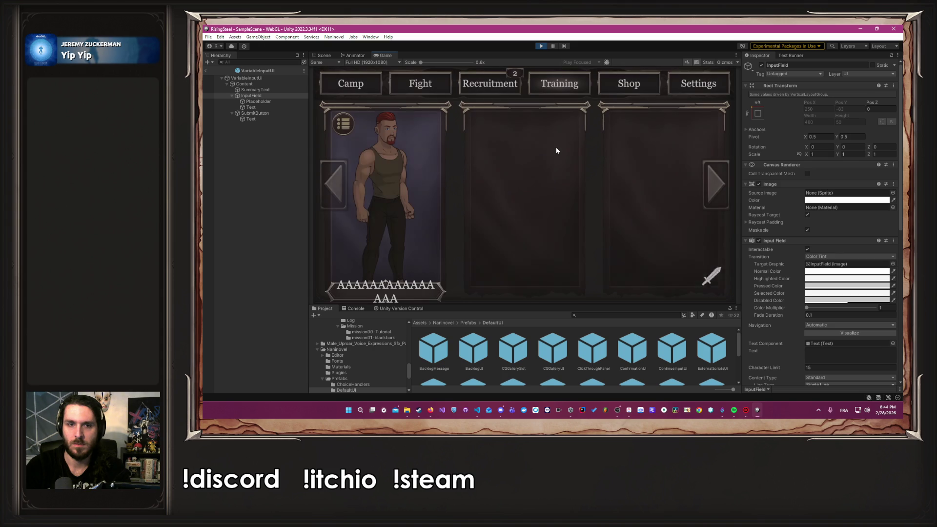
pyautogui.click(543, 47)
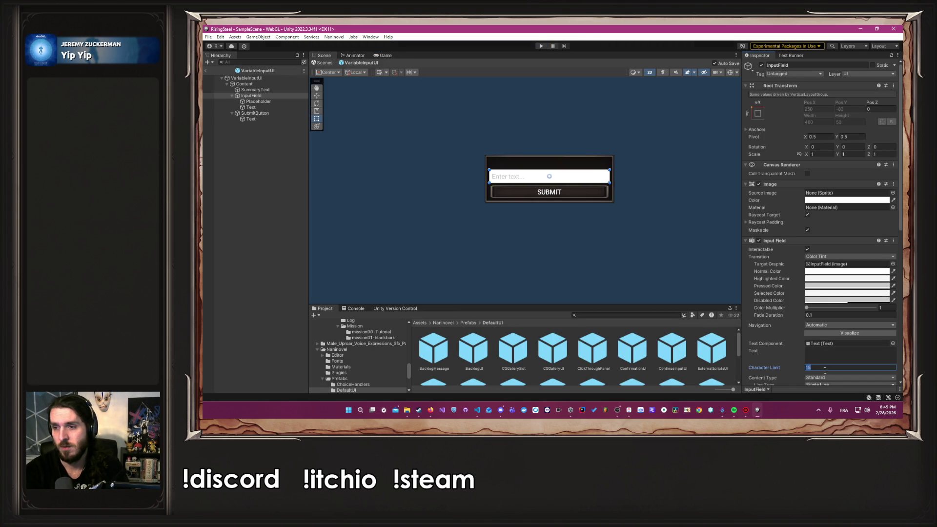
# Run Play mode, start New Game and submit a long name of A's under the 10-character limit.
pyautogui.click(541, 46)
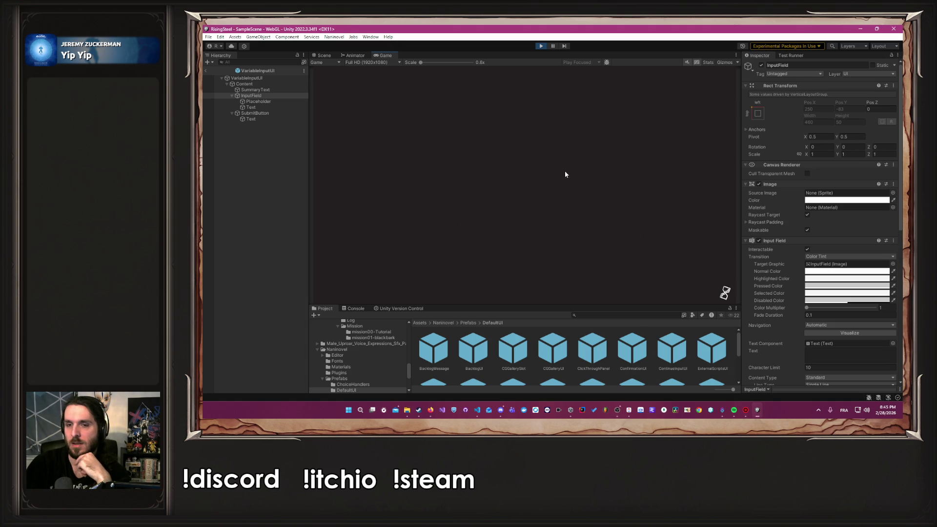
pyautogui.click(538, 134)
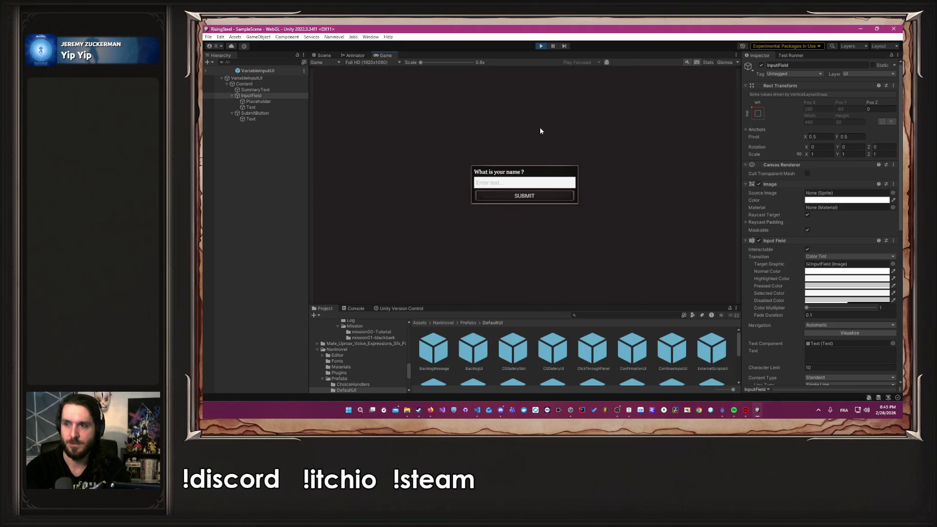
pyautogui.write('er')
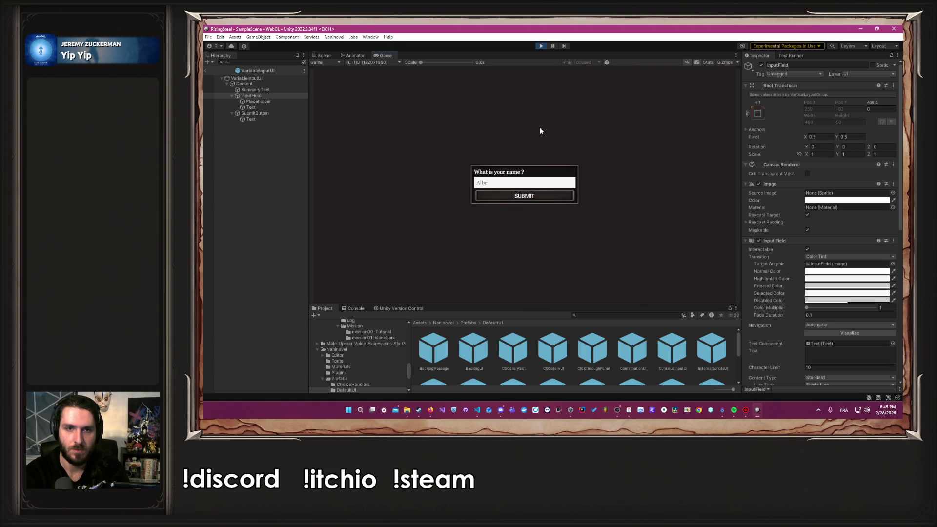
pyautogui.press('BackSpace')
pyautogui.press('BackSpace')
pyautogui.press('BackSpace')
pyautogui.write('AA')
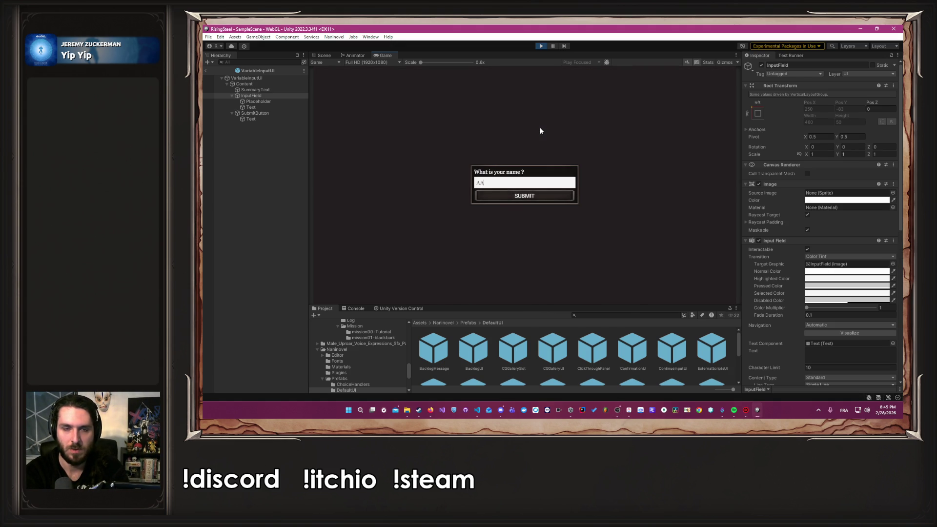
pyautogui.write('AAAAAA')
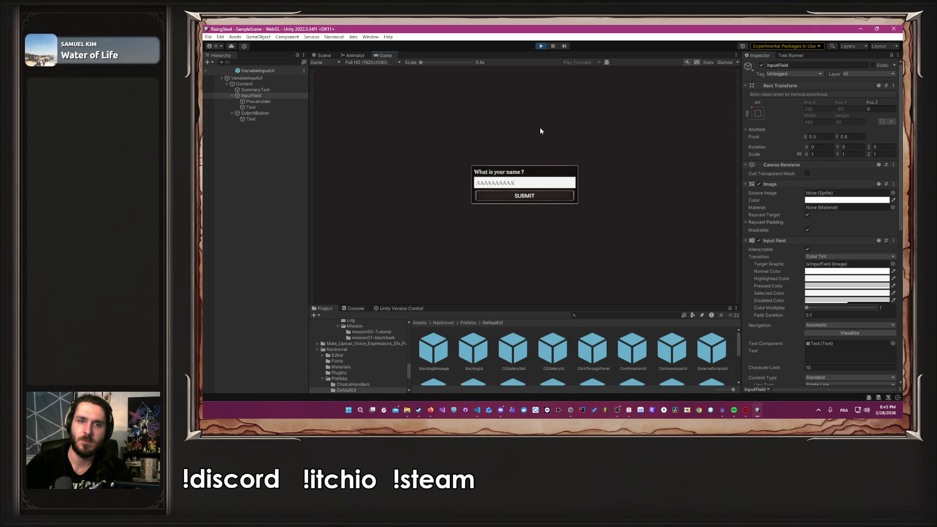
pyautogui.click(527, 196)
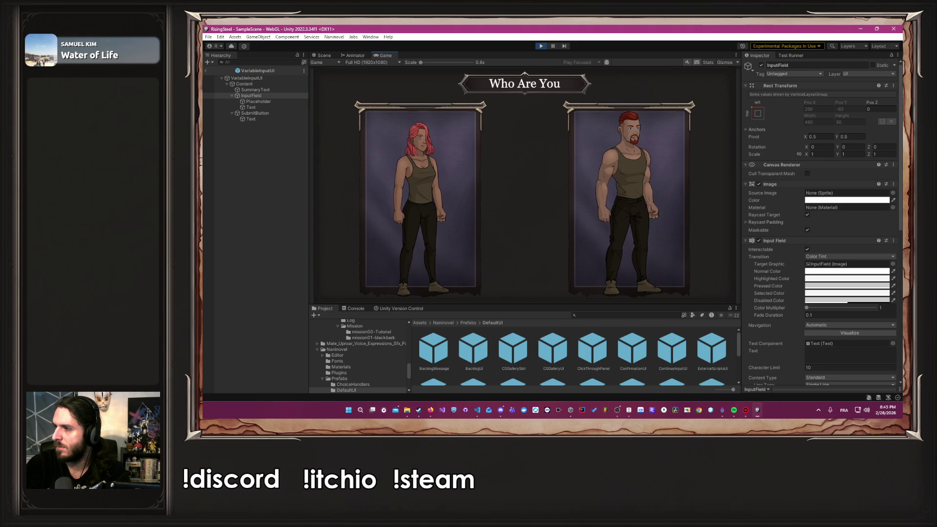
# Choose the male character, skip the tutorial and confirm the 10-letter name in Training.
pyautogui.hotkey('alt', 'Tab')
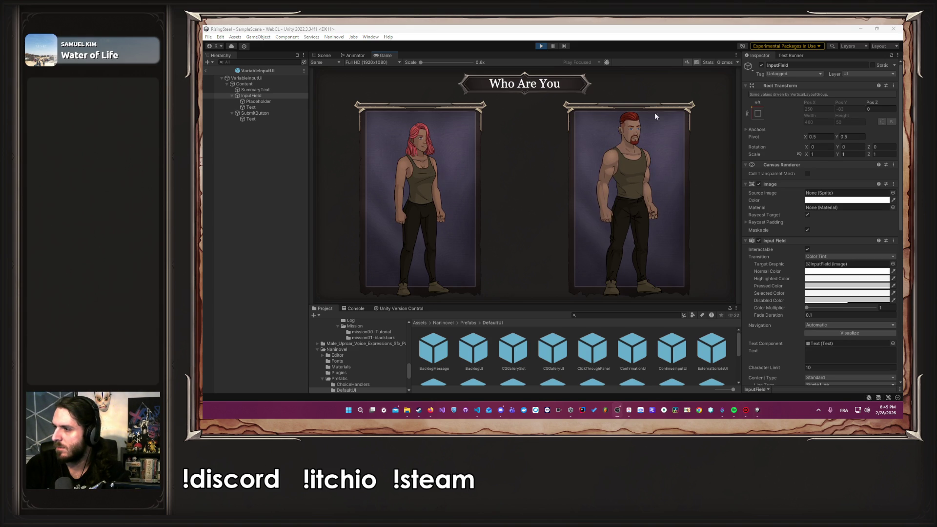
pyautogui.click(660, 162)
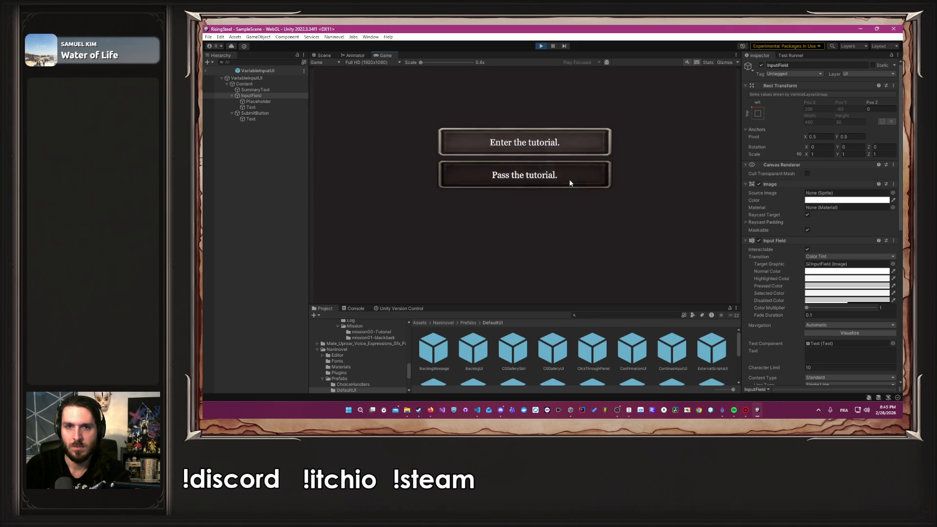
pyautogui.click(569, 180)
pyautogui.click(574, 92)
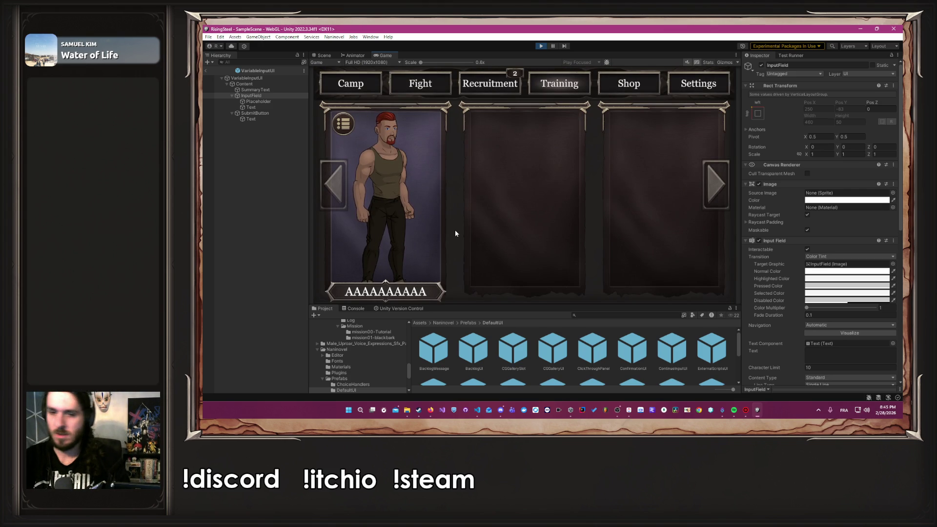
pyautogui.click(629, 409)
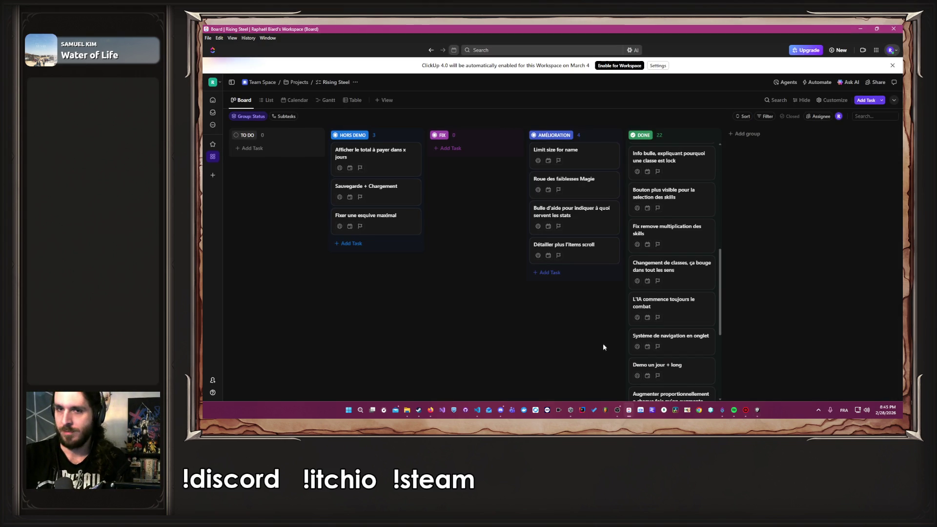
# Mark the 'Limit size for name' task done, then stop Play mode and enlarge Unity's Project panel.
pyautogui.click(587, 149)
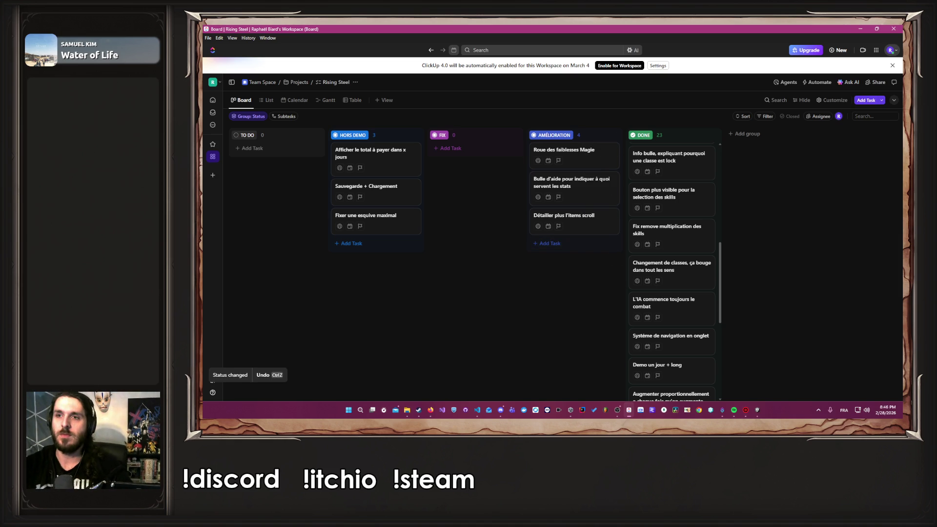
pyautogui.click(860, 29)
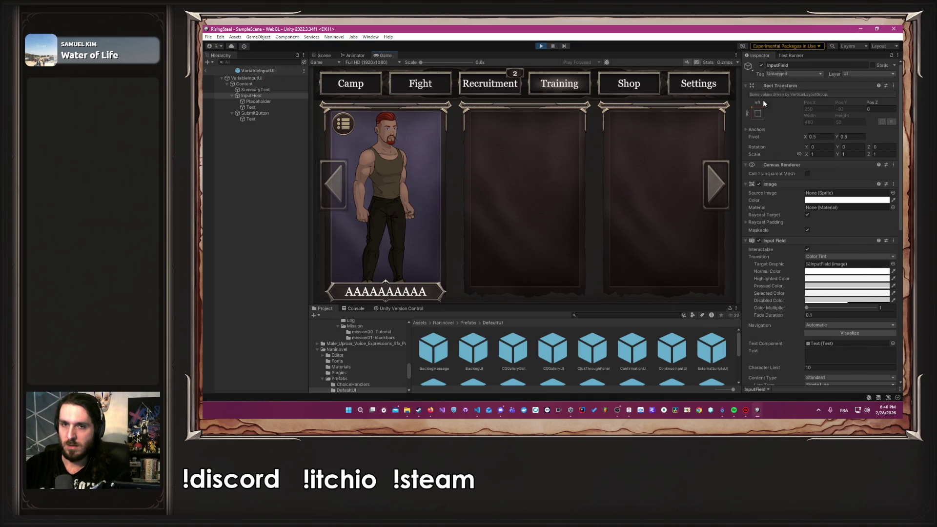
pyautogui.hotkey('ctrl', '1')
pyautogui.moveTo(558, 306); pyautogui.dragTo(559, 227)
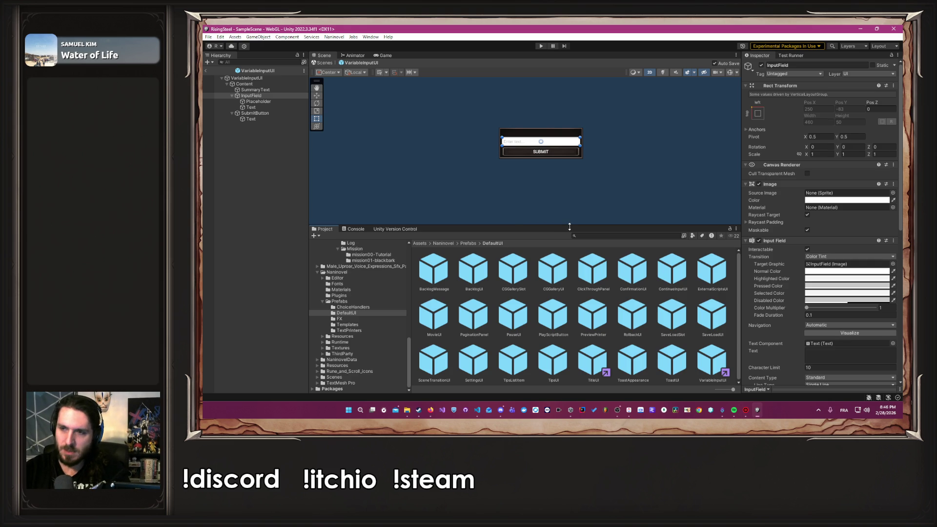
# Move 'Roue des faiblesses Magie' to TO DO and put 'Détailler plus l'items scroll' first in AMÉLIORATION.
pyautogui.hotkey('alt', 'Tab')
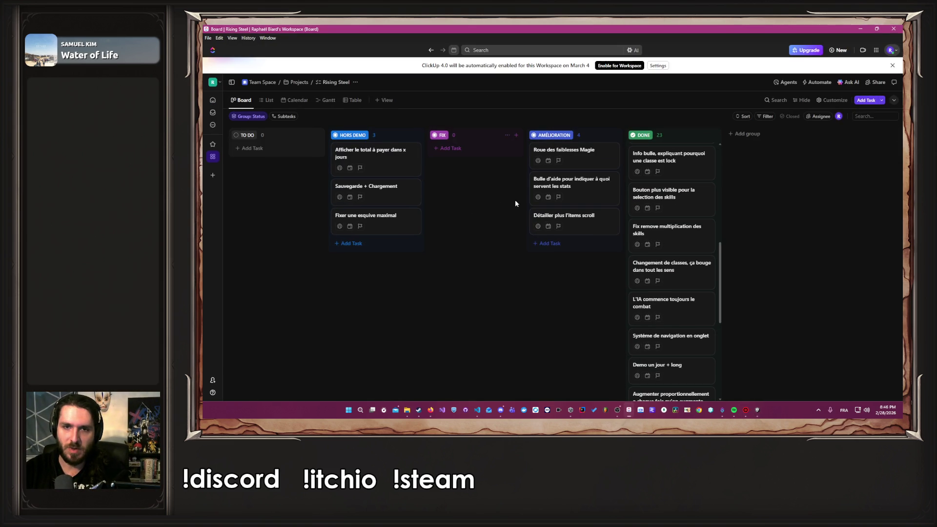
pyautogui.moveTo(568, 154)
pyautogui.mouseDown()
pyautogui.moveTo(312, 268)
pyautogui.moveTo(341, 252)
pyautogui.moveTo(291, 161)
pyautogui.mouseUp()
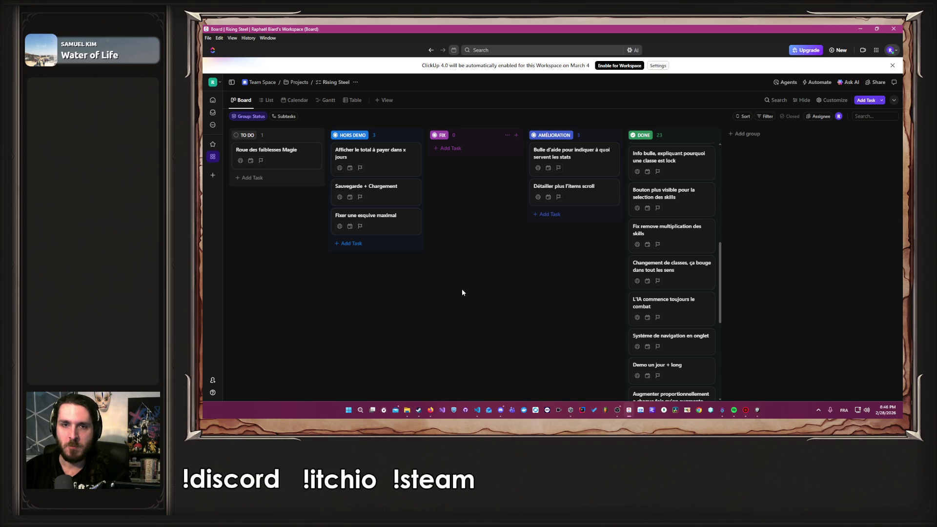
pyautogui.moveTo(574, 193)
pyautogui.mouseDown()
pyautogui.moveTo(572, 165)
pyautogui.moveTo(529, 153)
pyautogui.mouseUp()
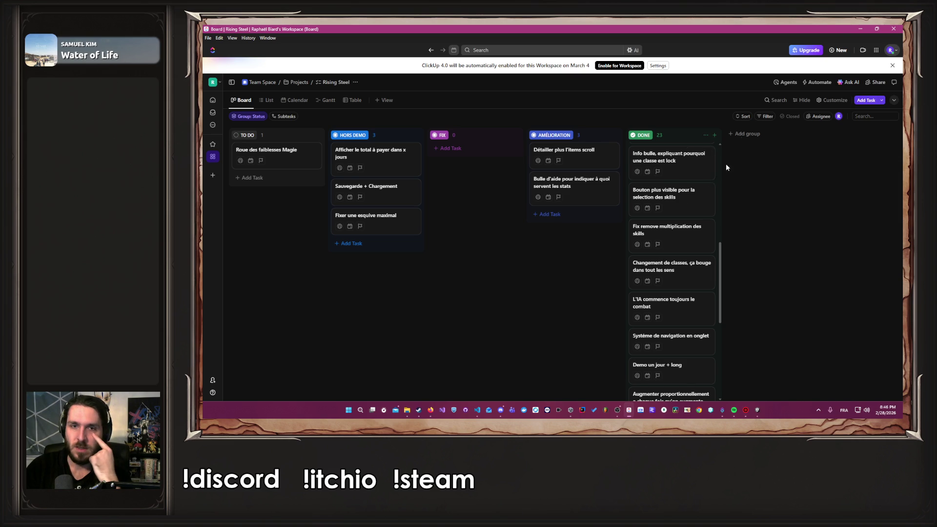
pyautogui.click(860, 29)
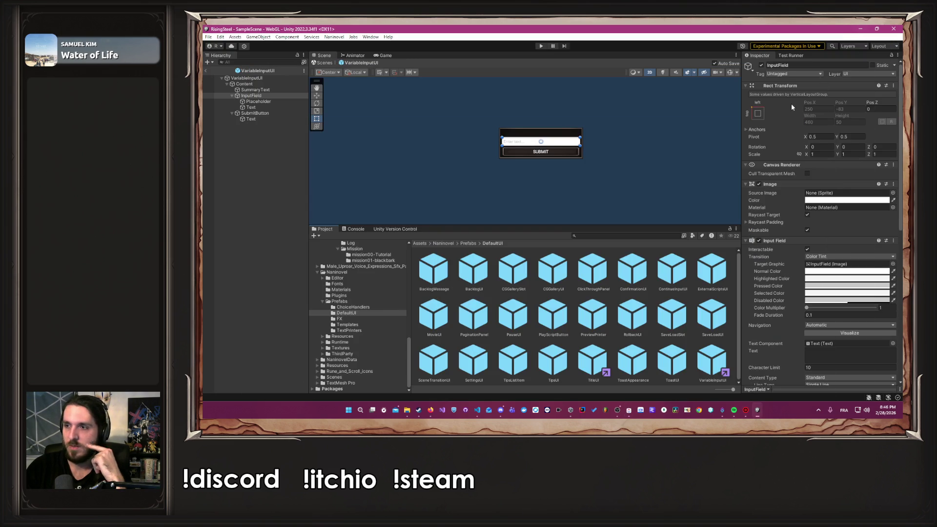
# Collapse the Code and Naninovel Prefabs folders and expand Resources in the Project tree.
pyautogui.scroll(5, 402, 344)
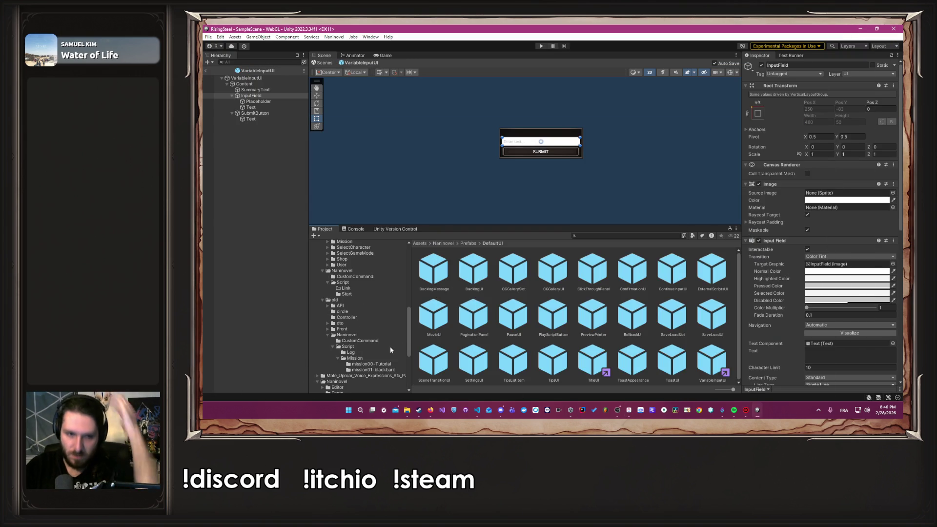
pyautogui.scroll(5, 390, 350)
pyautogui.scroll(-6, 374, 345)
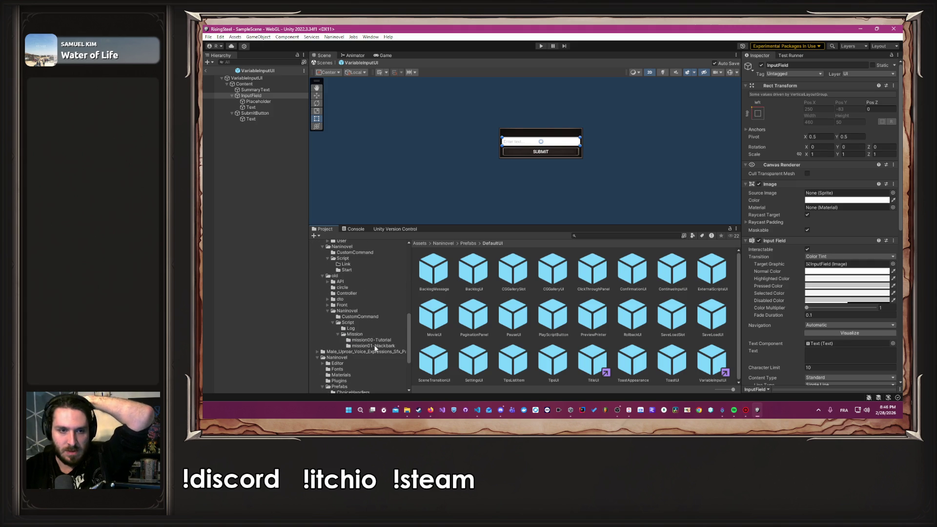
pyautogui.scroll(3, 376, 347)
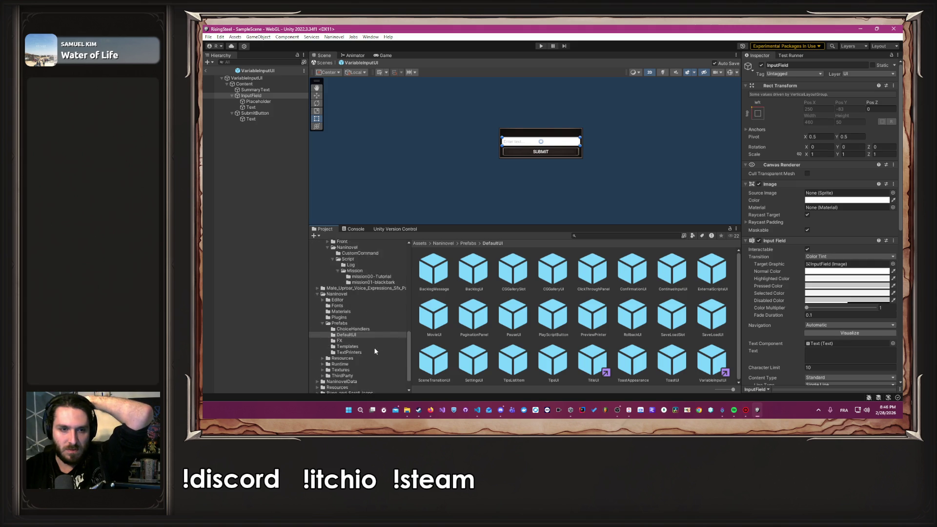
pyautogui.scroll(10, 374, 347)
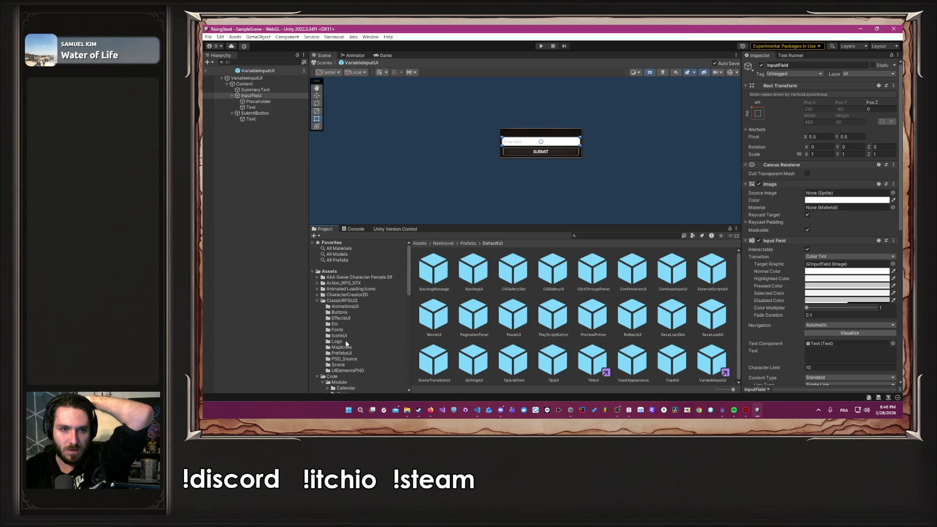
pyautogui.scroll(-3, 324, 318)
pyautogui.click(316, 312)
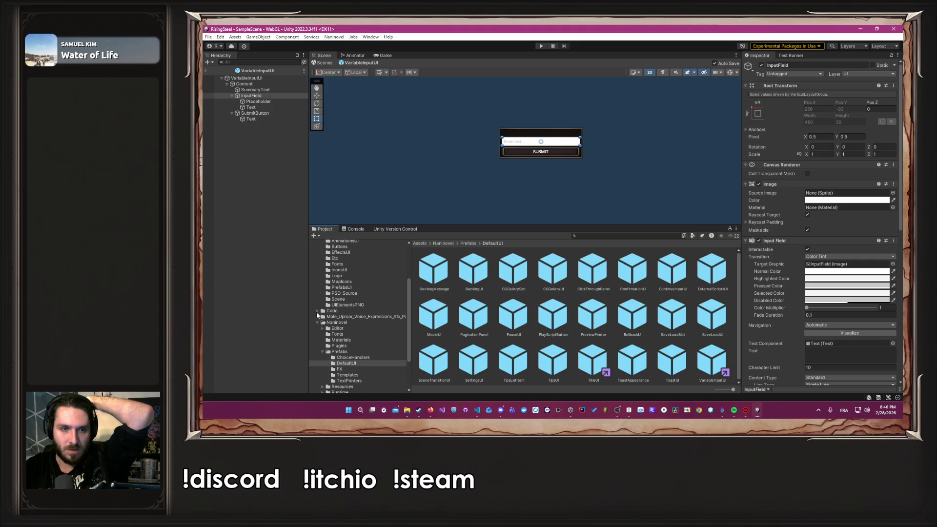
pyautogui.click(322, 352)
pyautogui.click(356, 363)
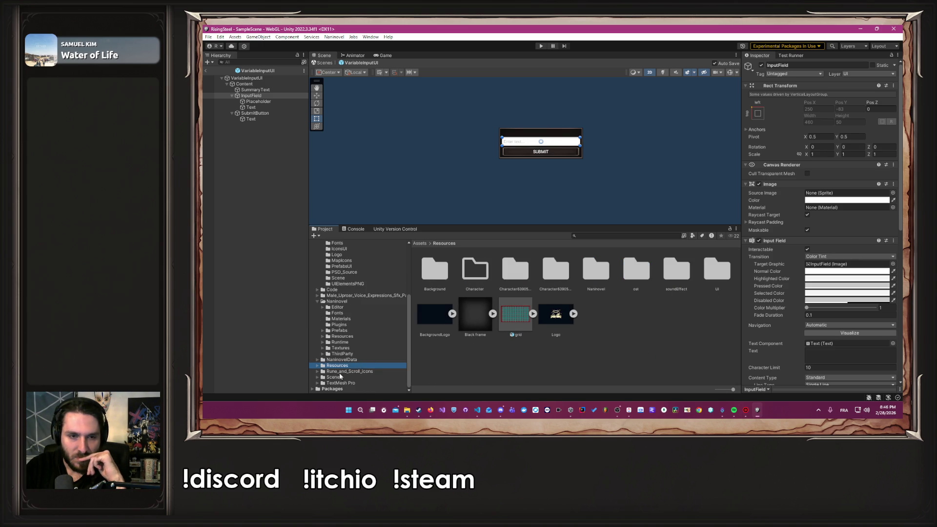
pyautogui.click(317, 365)
# Navigate to Resources/Naninovel/Localization/fr/Text and open Item.txt in the code editor.
pyautogui.scroll(-2, 339, 351)
pyautogui.click(341, 345)
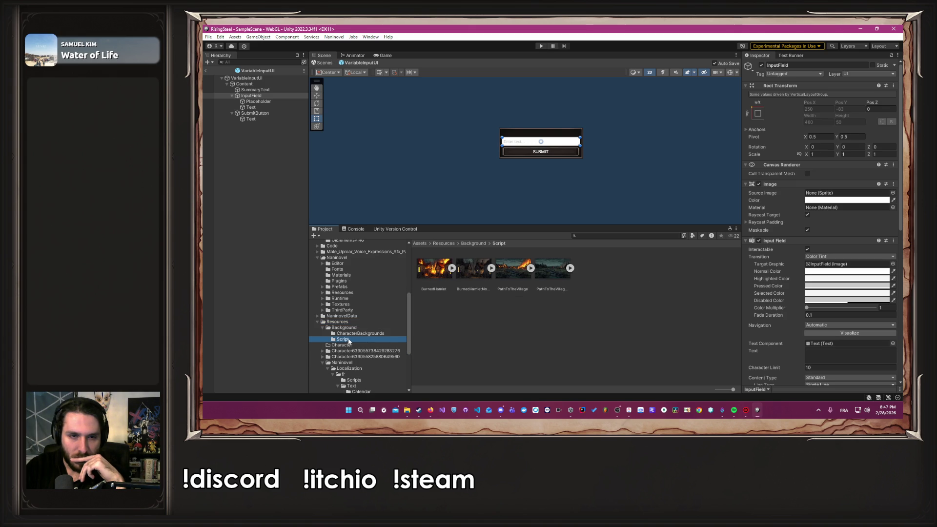
pyautogui.click(357, 334)
pyautogui.click(355, 329)
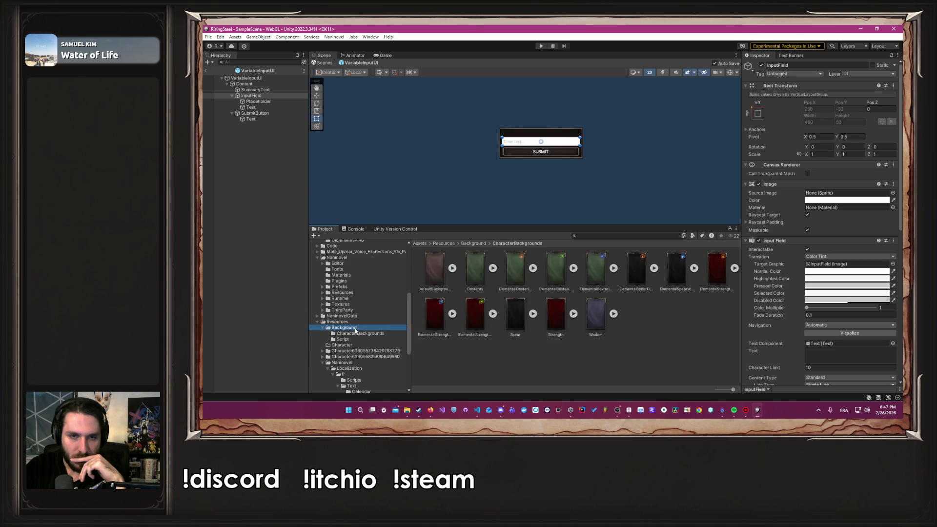
pyautogui.scroll(-1, 361, 363)
pyautogui.click(359, 352)
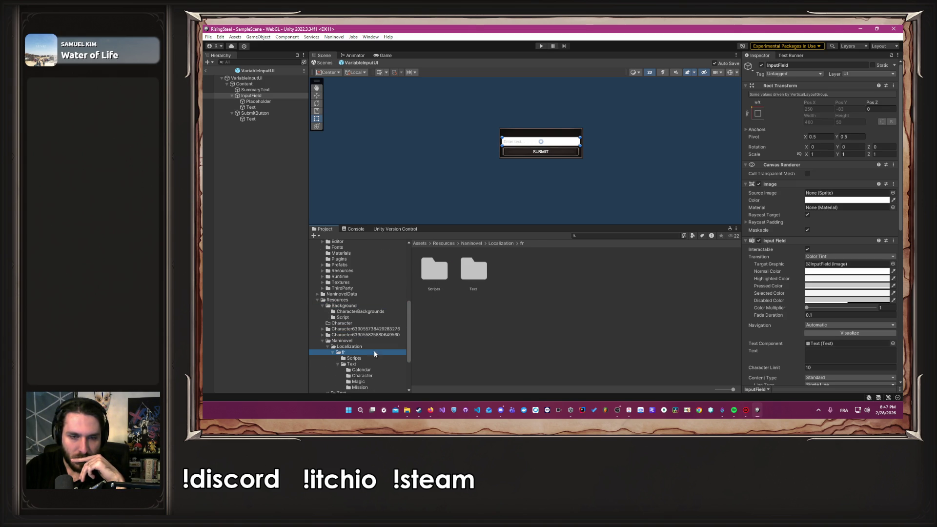
pyautogui.doubleClick(464, 276)
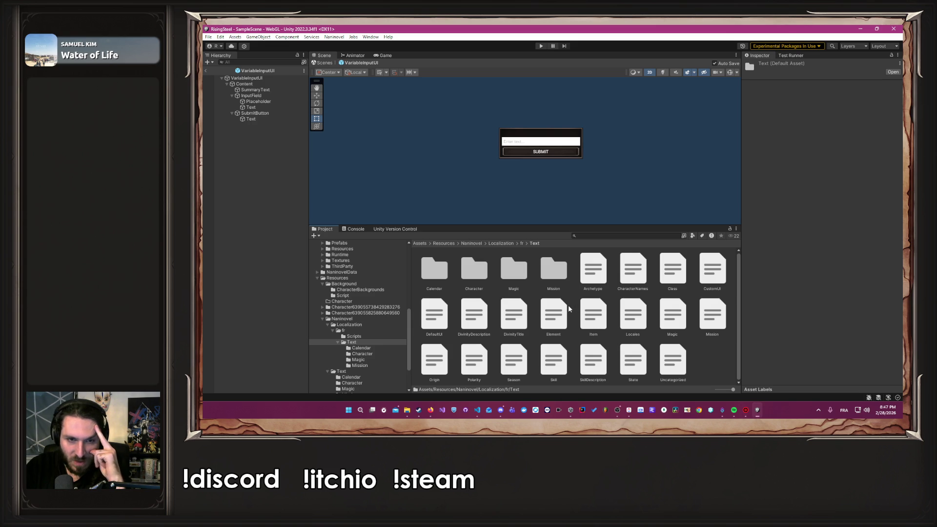
pyautogui.click(596, 317)
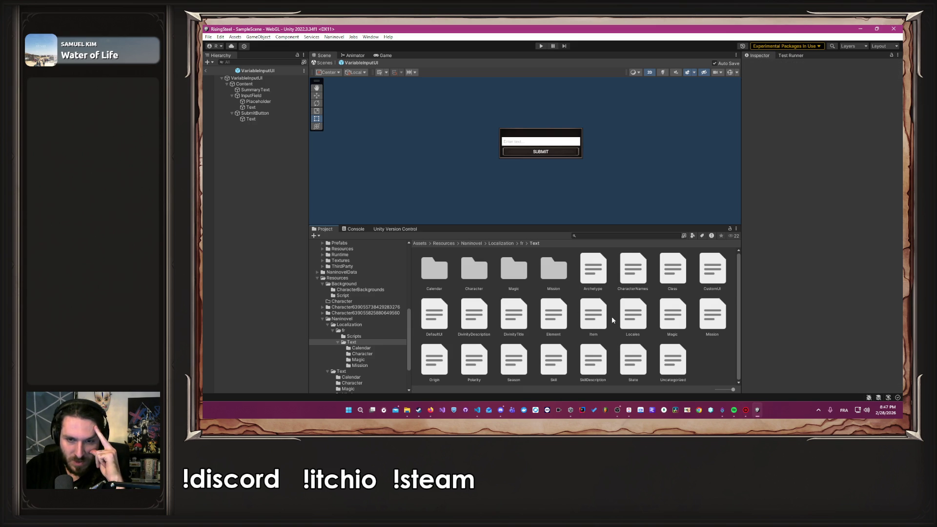
pyautogui.doubleClick(595, 316)
# Select the word 'Soldat' on line 32 of the French Item localization file.
pyautogui.scroll(-10, 667, 268)
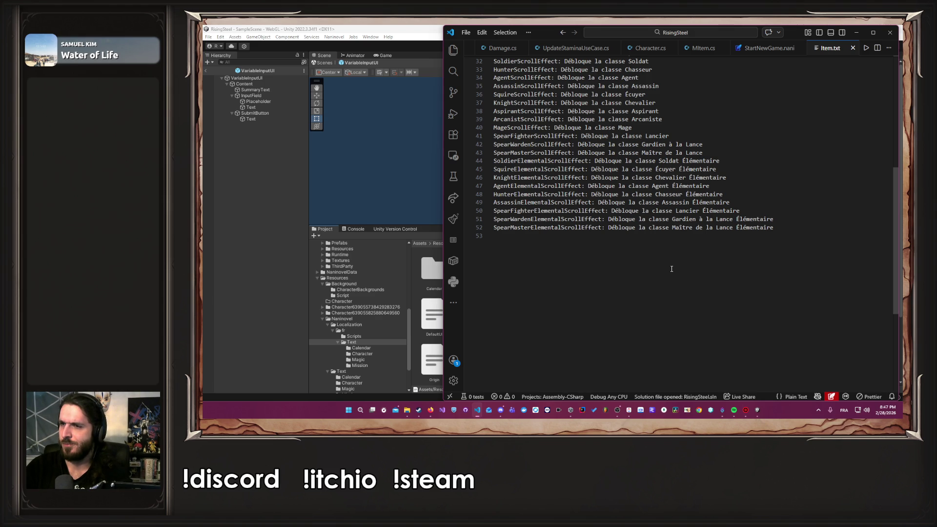
pyautogui.scroll(5, 672, 269)
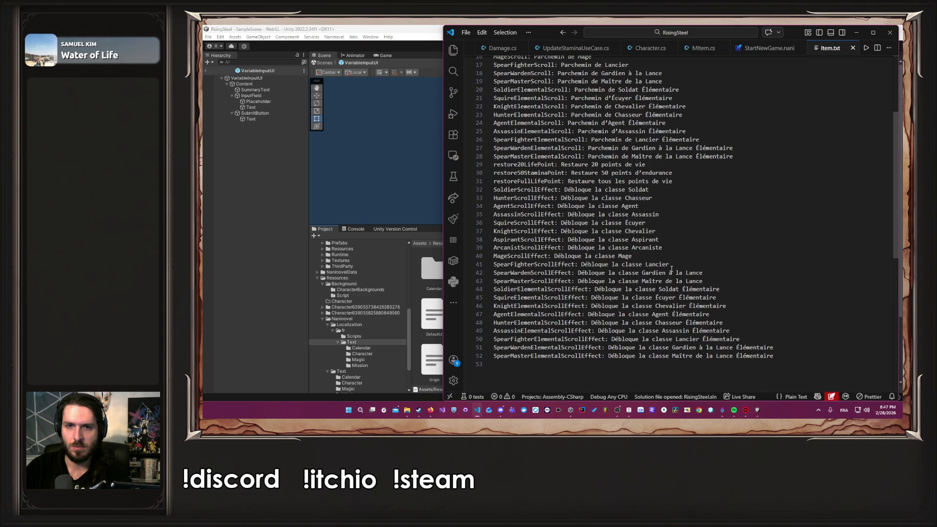
pyautogui.moveTo(629, 190)
pyautogui.mouseDown()
pyautogui.moveTo(593, 198)
pyautogui.moveTo(668, 189)
pyautogui.mouseUp()
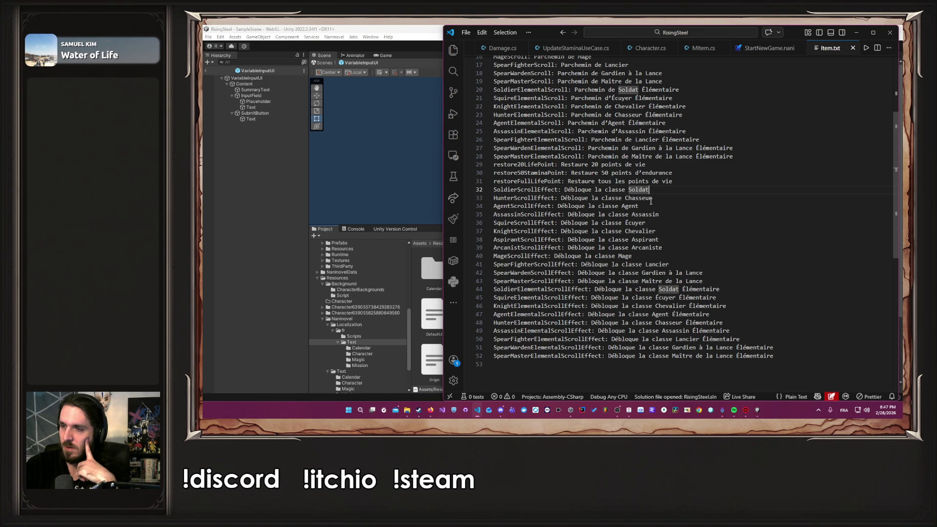
pyautogui.click(388, 154)
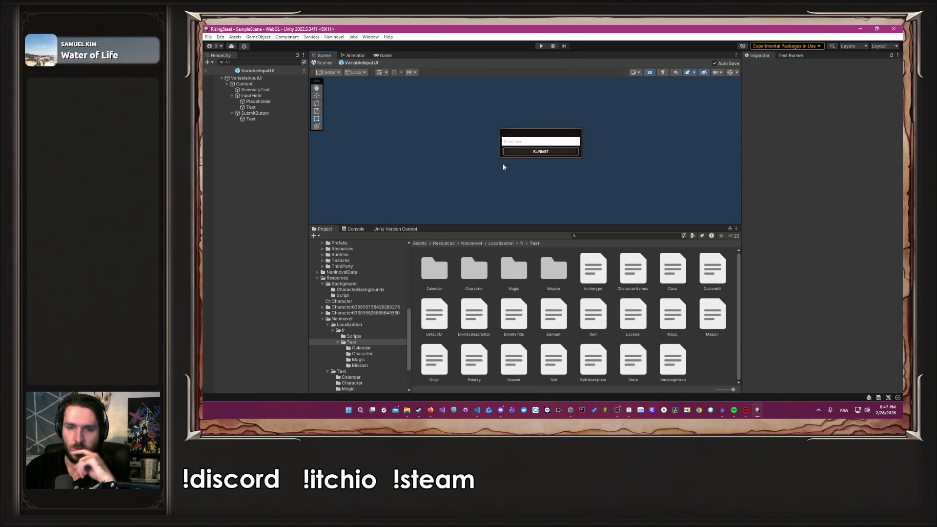
# Set the ClickUp task 'Détailler plus l'items scroll' to Done, then return to Unity.
pyautogui.hotkey('alt', 'Tab')
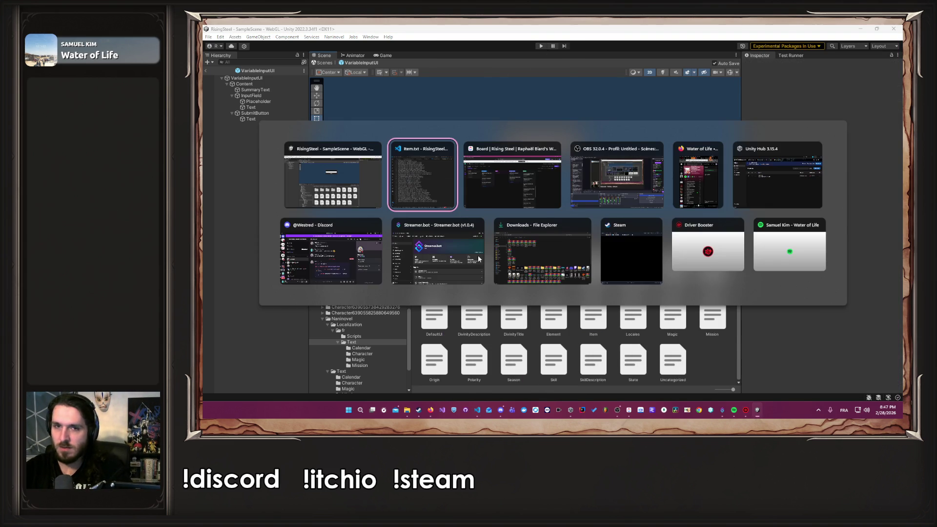
pyautogui.hotkey('alt', 'Tab')
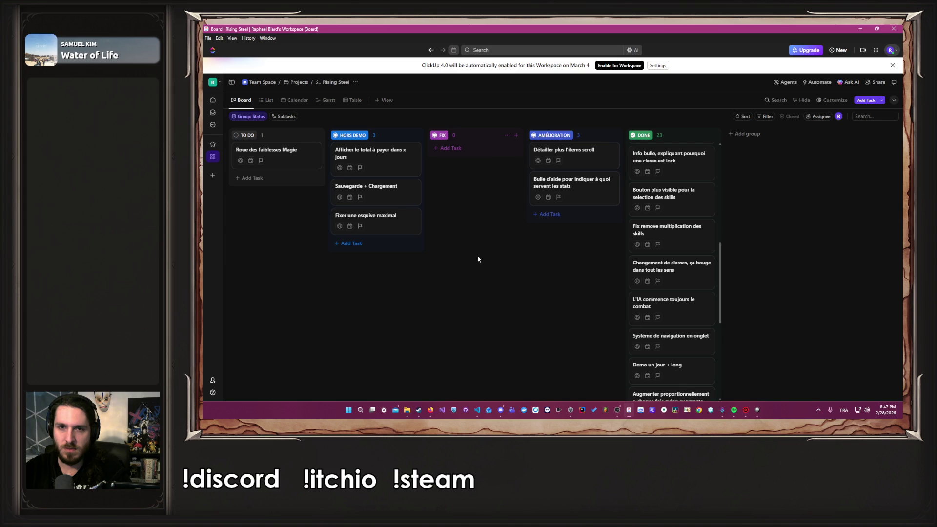
pyautogui.moveTo(615, 158)
pyautogui.click(587, 149)
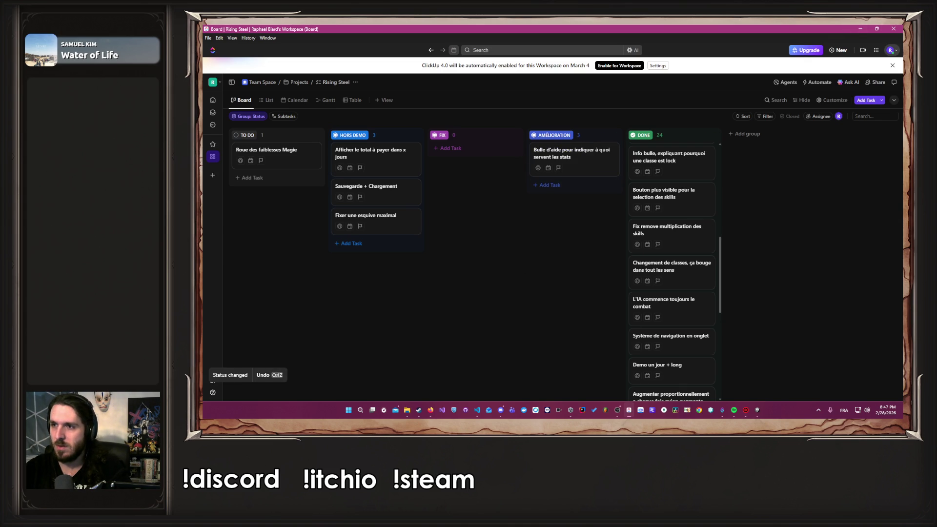
pyautogui.click(629, 410)
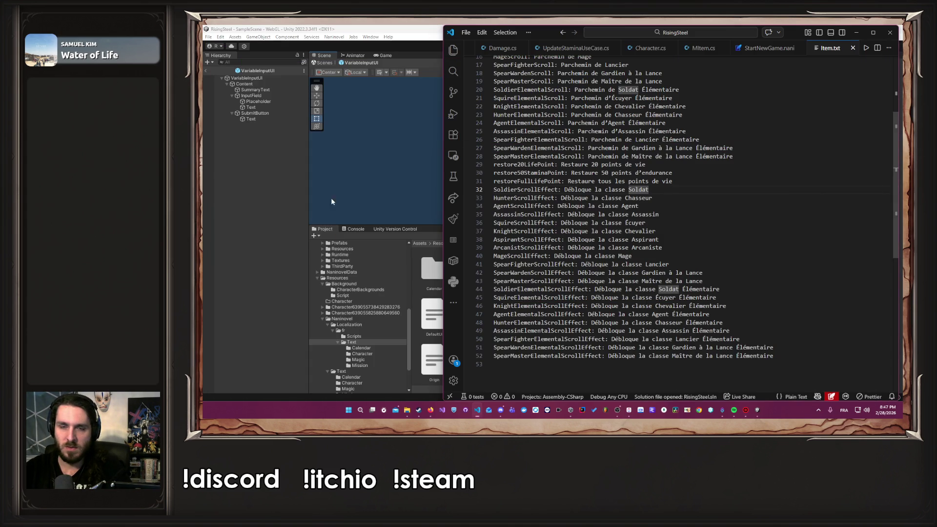
pyautogui.click(758, 409)
pyautogui.scroll(10, 384, 339)
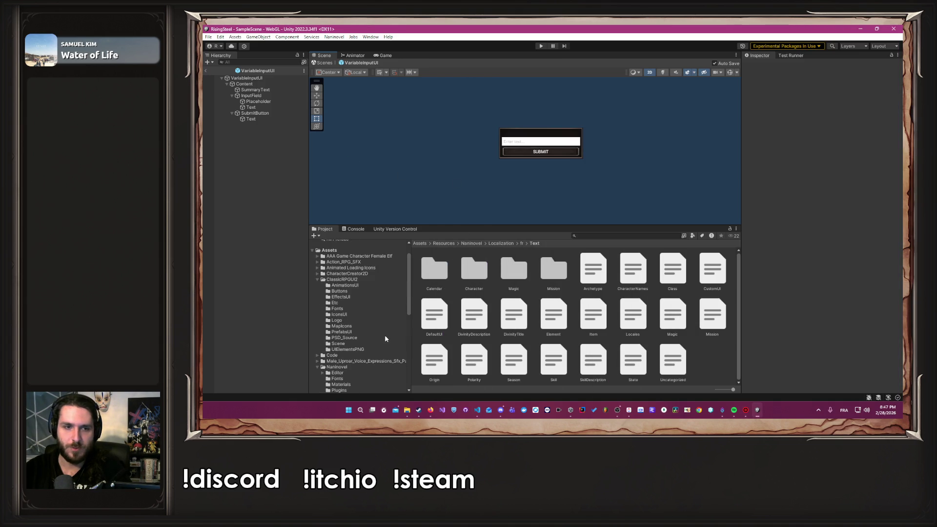
# Collapse ClassicRPGUI2, Resources and Naninovel in the Project window and expand the Code folder.
pyautogui.scroll(-3, 384, 336)
pyautogui.scroll(3, 371, 332)
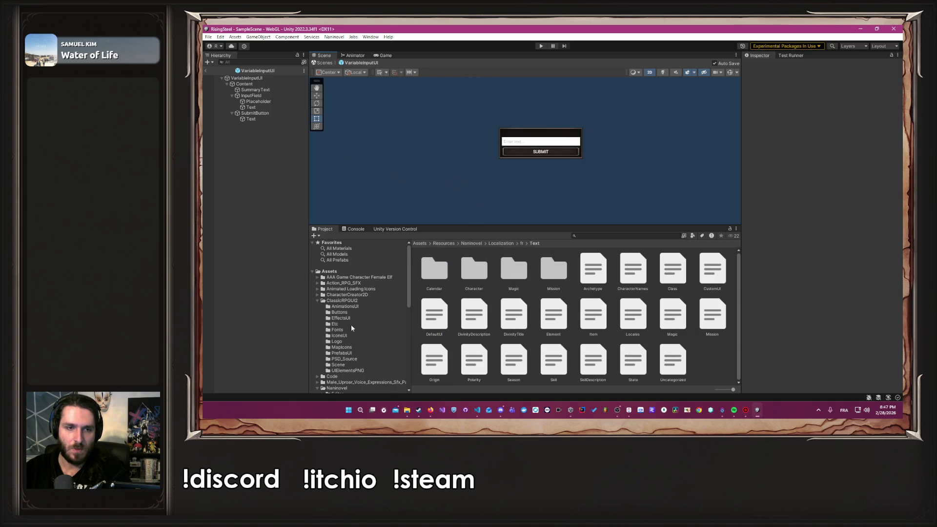
pyautogui.click(315, 301)
pyautogui.click(315, 318)
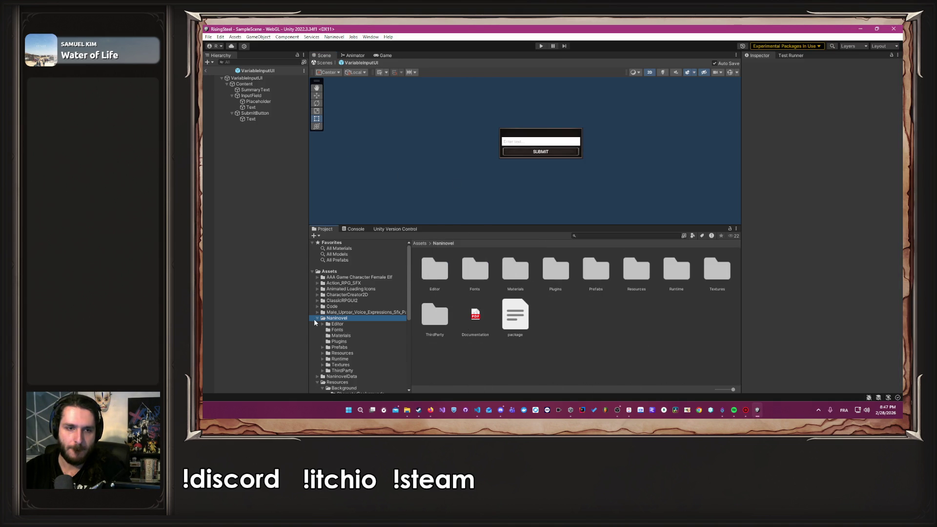
pyautogui.click(314, 330)
pyautogui.click(317, 330)
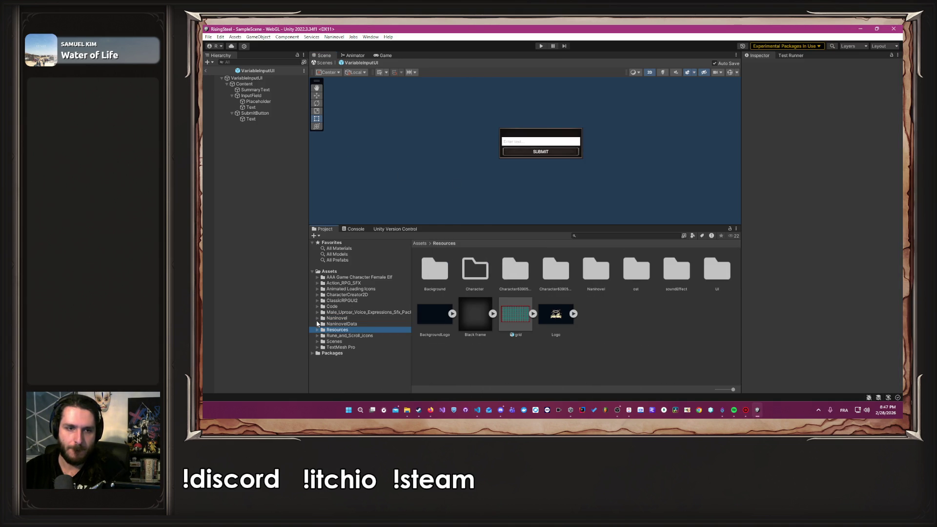
pyautogui.click(317, 306)
pyautogui.scroll(-2, 381, 327)
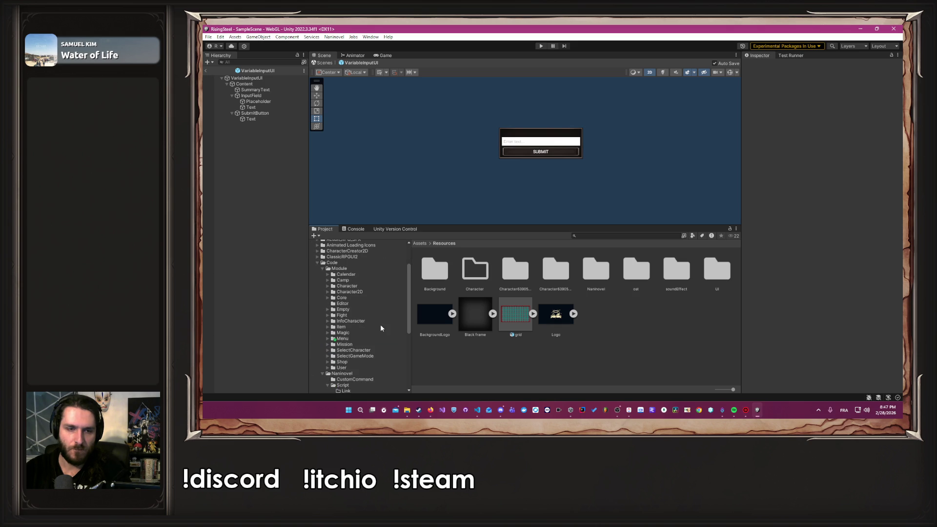
pyautogui.click(322, 374)
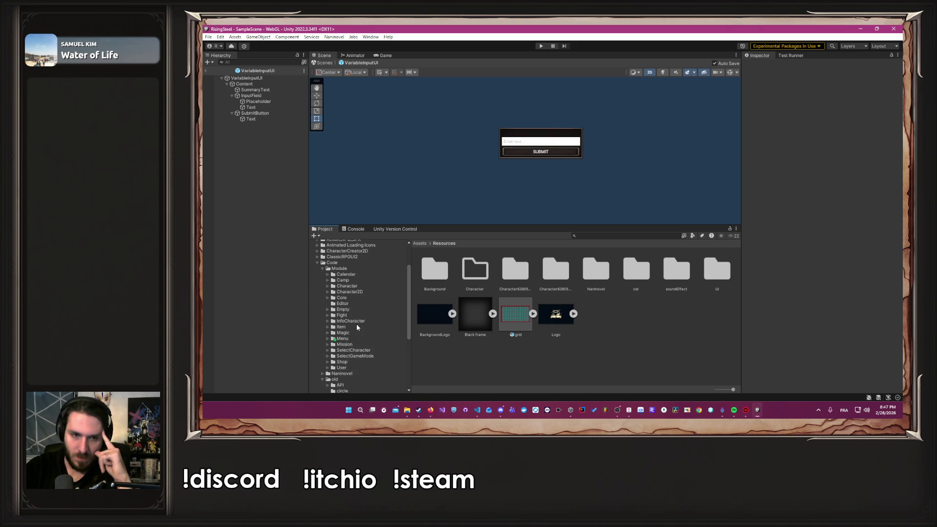
# Go to InfoCharacter > UI > Scene > 05-pages and open the CharacterEditable prefab.
pyautogui.click(354, 321)
pyautogui.doubleClick(553, 270)
pyautogui.doubleClick(474, 270)
pyautogui.doubleClick(592, 269)
pyautogui.doubleClick(425, 276)
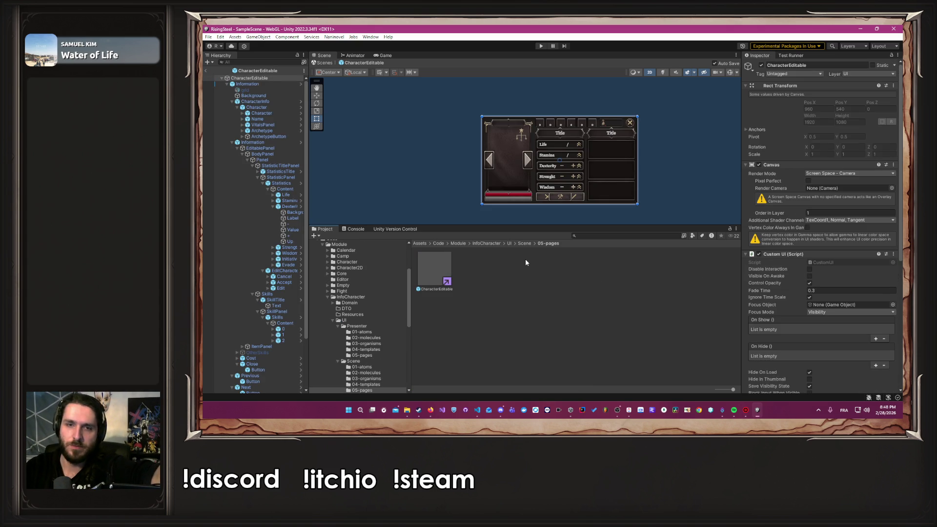
# Make the Scene view taller and frame the CharacterEditable stat rows and Title panels.
pyautogui.moveTo(624, 227); pyautogui.dragTo(617, 319)
pyautogui.scroll(5, 594, 284)
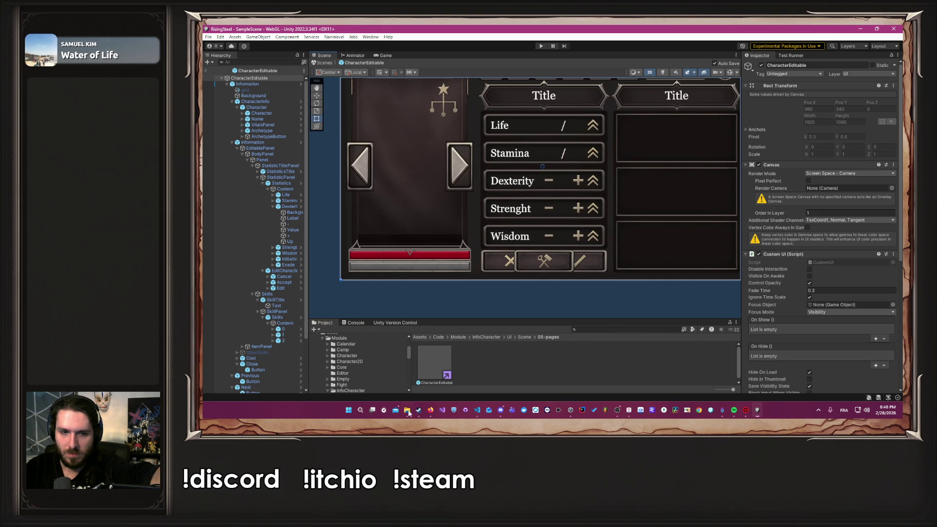
pyautogui.click(429, 414)
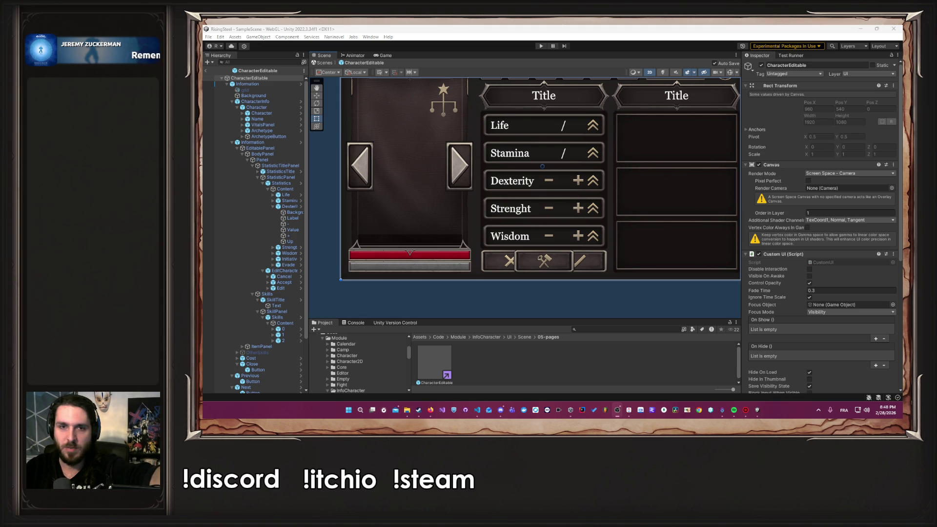
pyautogui.scroll(-2, 654, 167)
pyautogui.moveTo(669, 169)
pyautogui.mouseDown()
pyautogui.moveTo(629, 181)
pyautogui.moveTo(628, 196)
pyautogui.mouseUp()
pyautogui.click(355, 165)
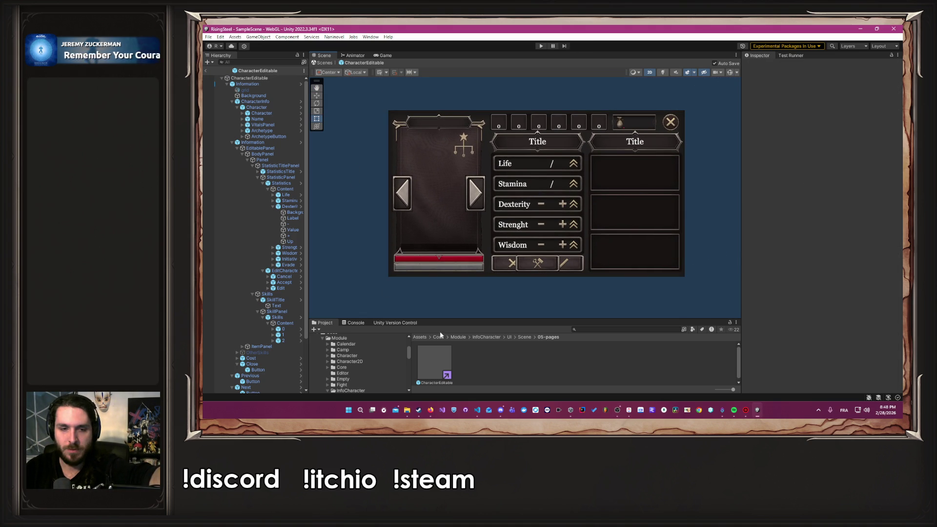
pyautogui.click(430, 410)
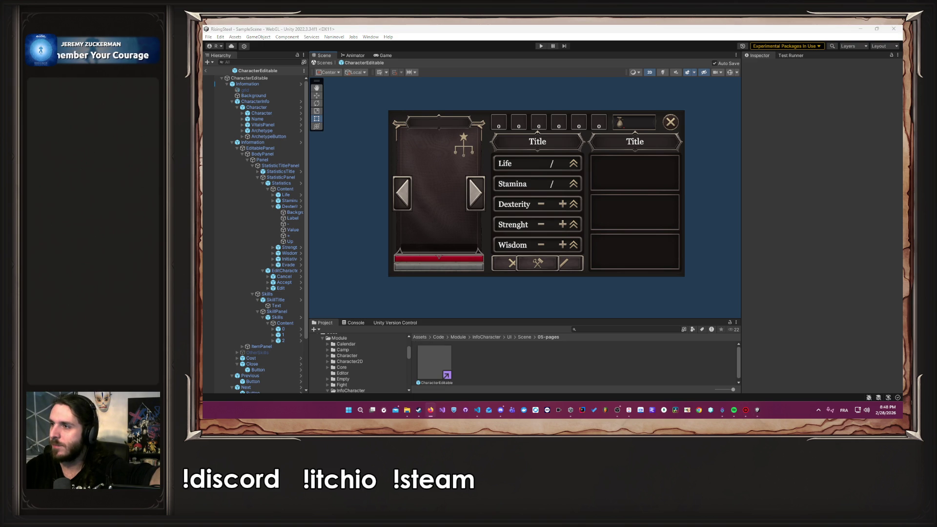
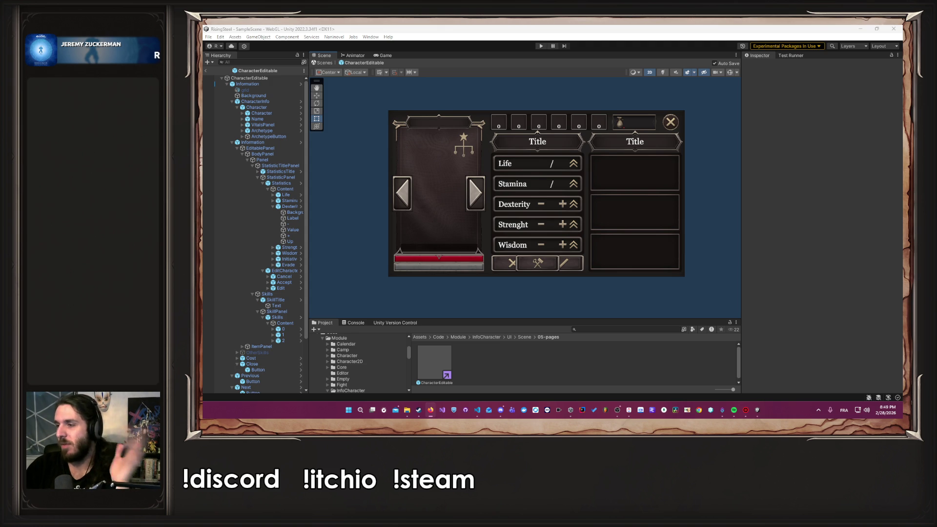
# Widen the Hierarchy panel and open the Statistics prefab for editing.
pyautogui.hotkey('alt', 'Tab')
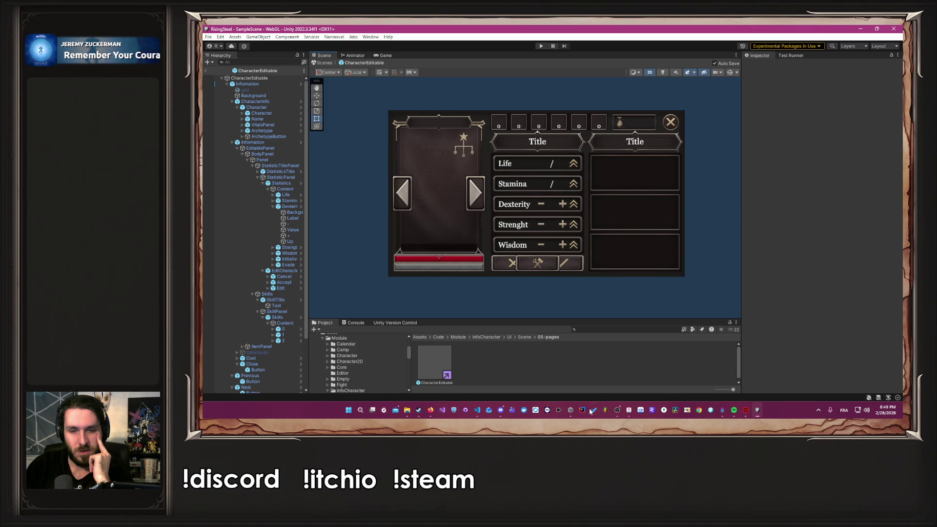
pyautogui.click(630, 410)
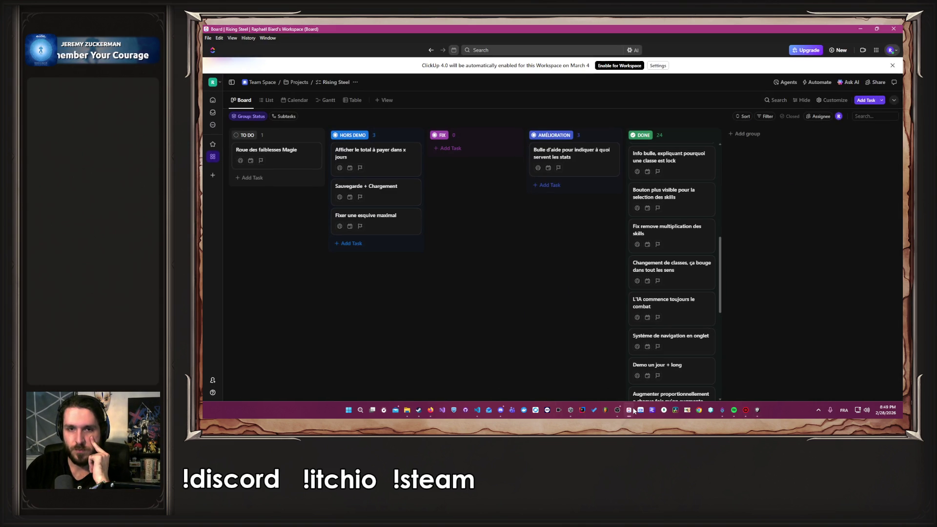
pyautogui.click(633, 410)
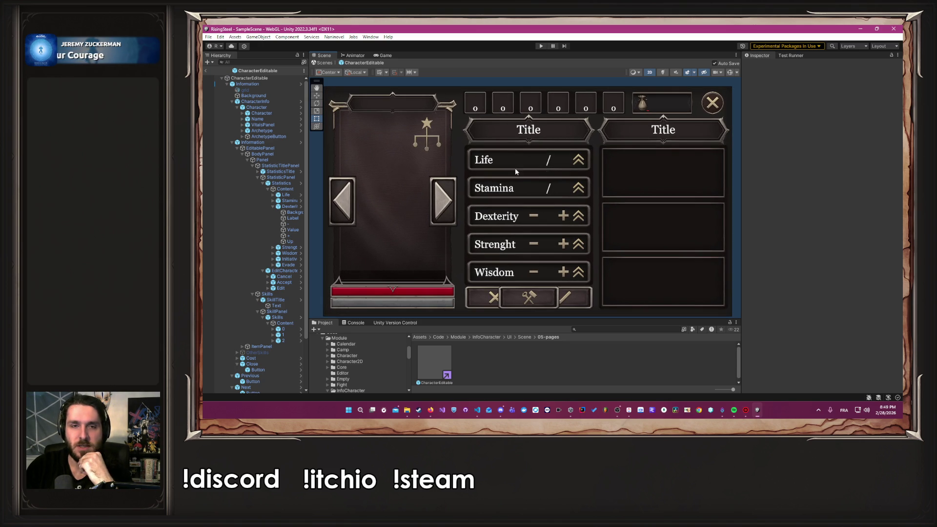
pyautogui.moveTo(308, 142); pyautogui.dragTo(369, 149)
pyautogui.click(361, 185)
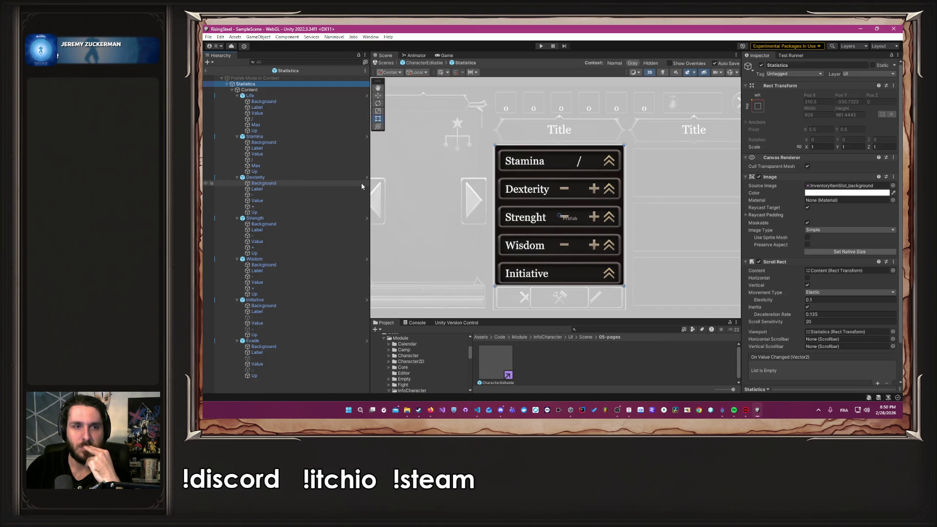
# Enter the nested StatisticWithMax prefab briefly, then return to the Statistics prefab.
pyautogui.click(366, 95)
pyautogui.click(307, 149)
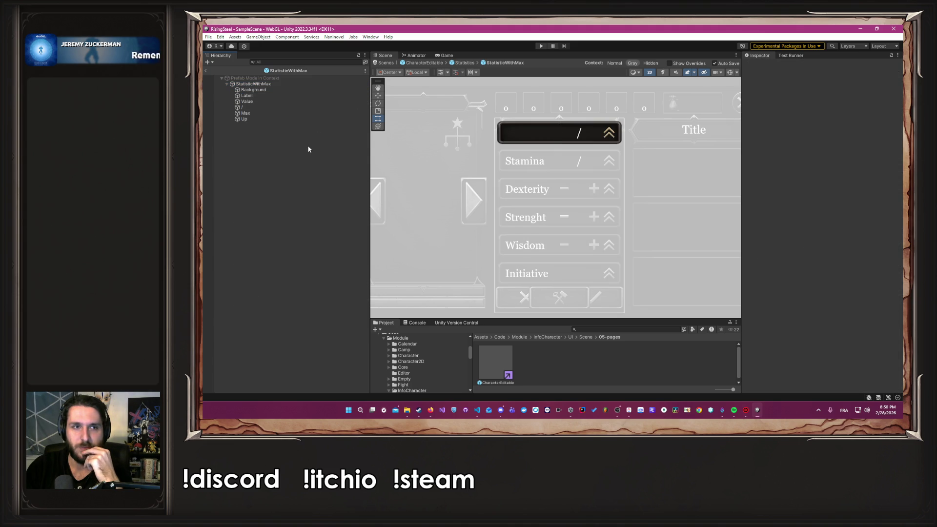
pyautogui.scroll(4, 646, 135)
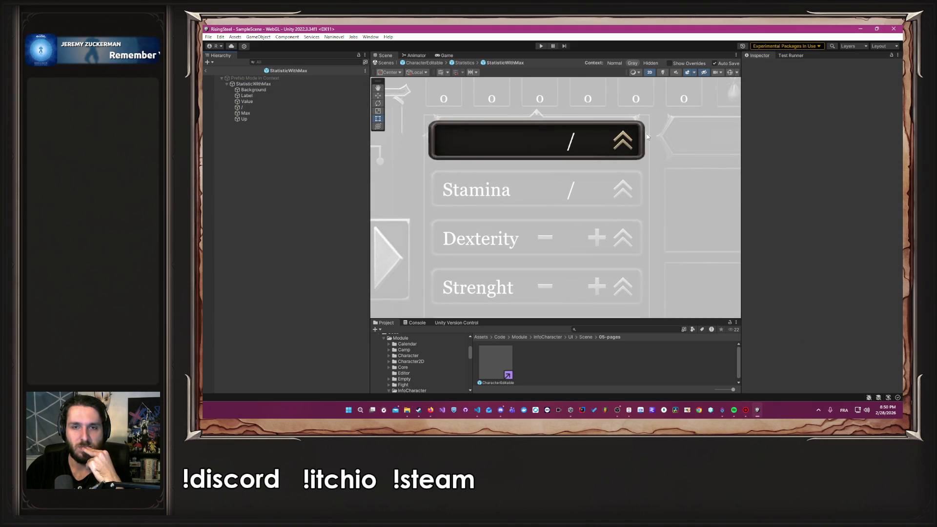
pyautogui.click(463, 63)
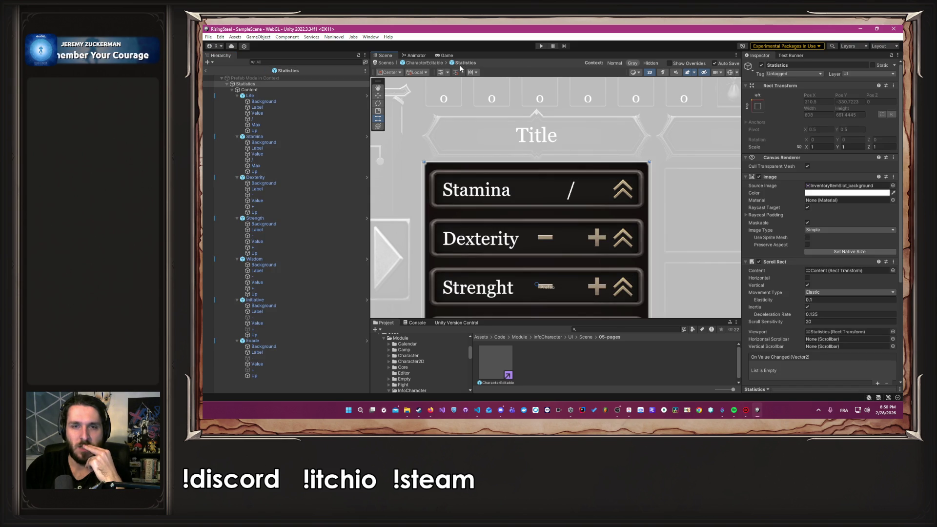
# Try 100 as Stamina's maximum and 1 as its value, then undo both.
pyautogui.click(287, 119)
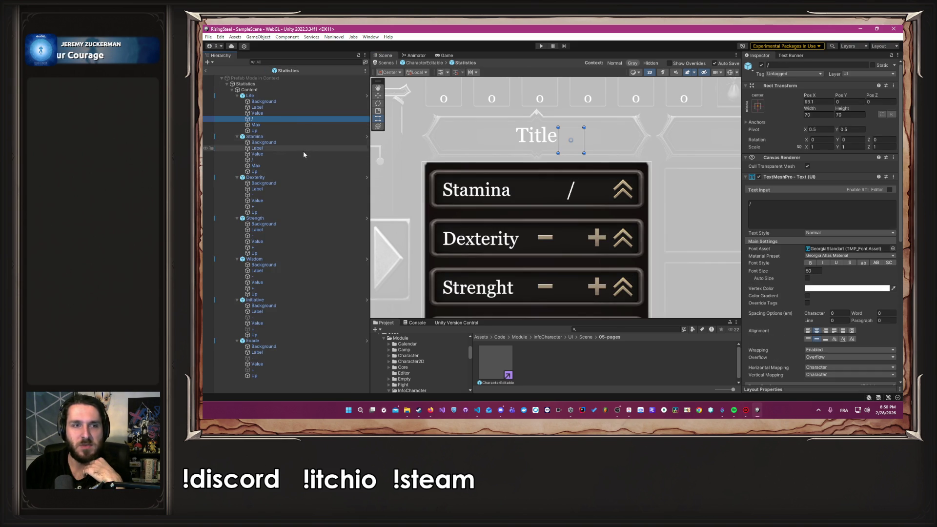
pyautogui.click(300, 166)
pyautogui.click(805, 205)
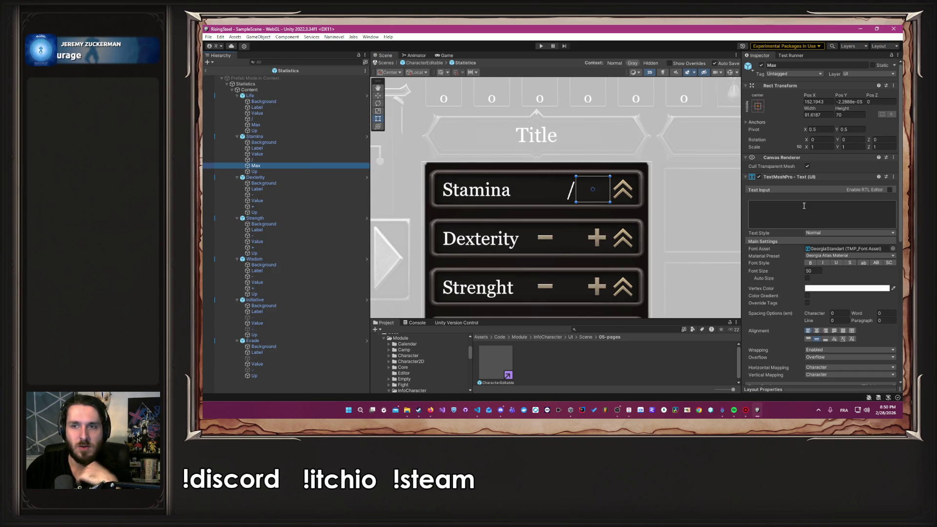
pyautogui.write('100')
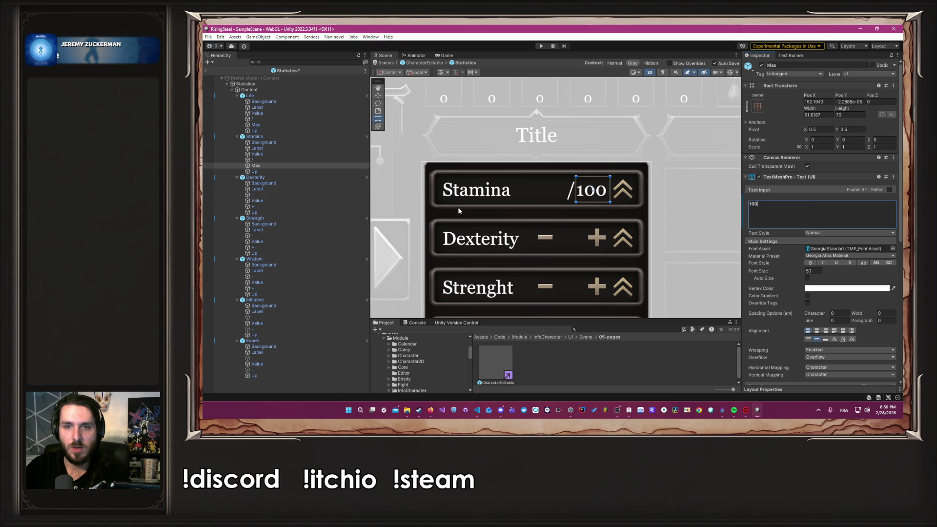
pyautogui.click(274, 154)
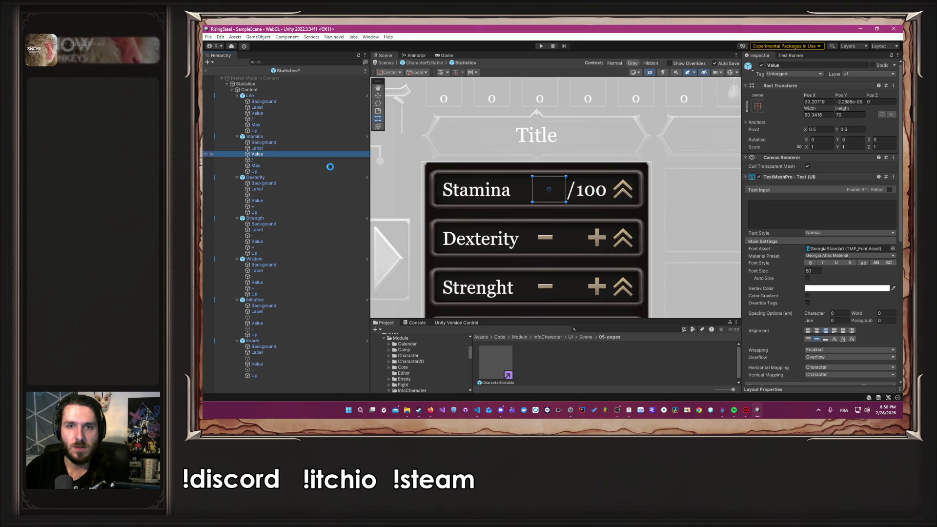
pyautogui.click(788, 222)
pyautogui.write('100')
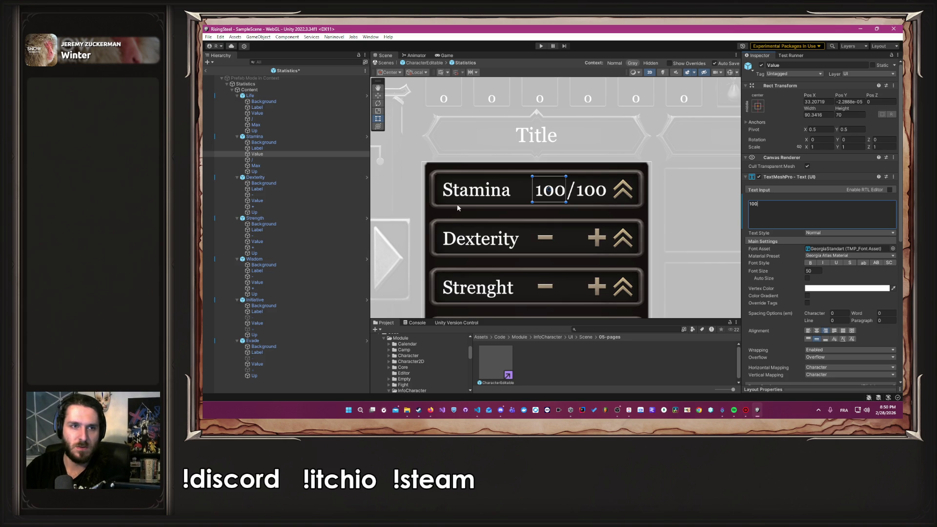
pyautogui.hotkey('ctrl', 'z')
pyautogui.hotkey('ctrl', 'z')
pyautogui.hotkey('ctrl', 'z')
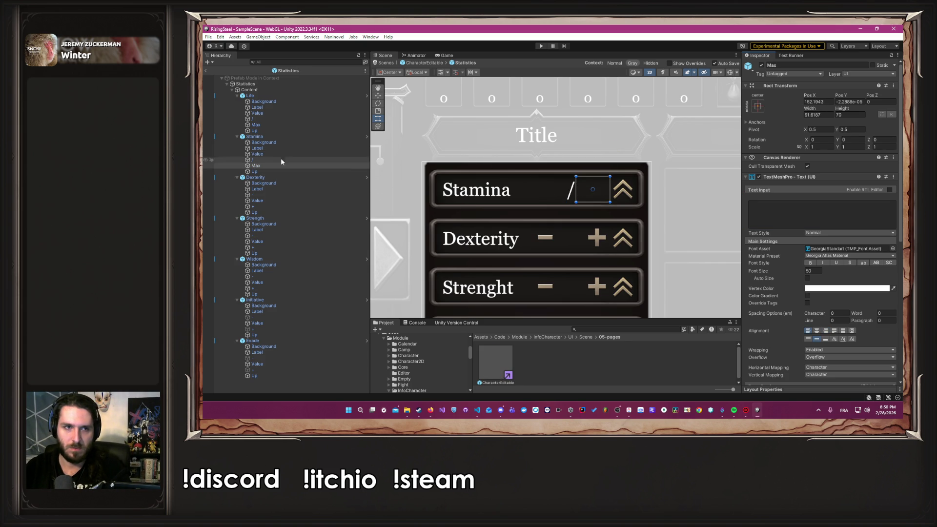
# Open the StatisticWithMax prefab and narrow the Stamina label's box from the right.
pyautogui.click(367, 136)
pyautogui.click(279, 96)
pyautogui.click(765, 215)
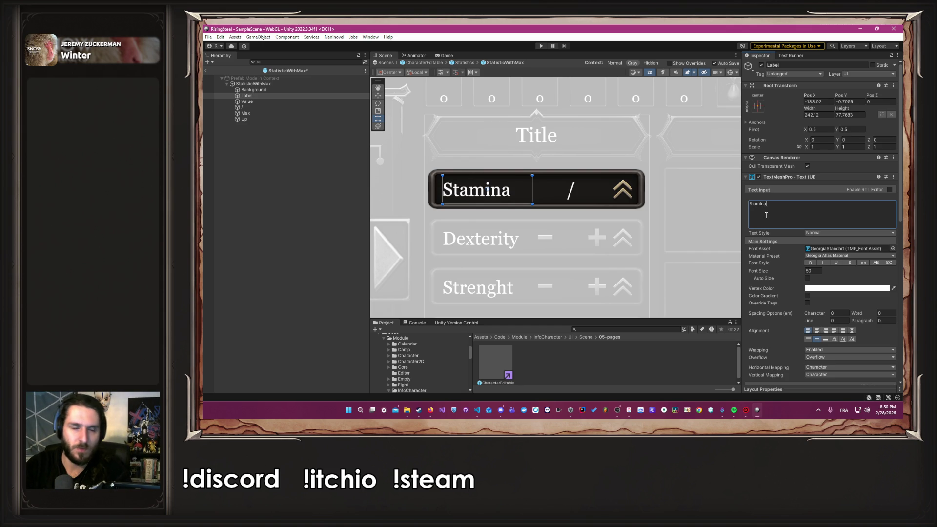
pyautogui.moveTo(534, 190); pyautogui.dragTo(515, 191)
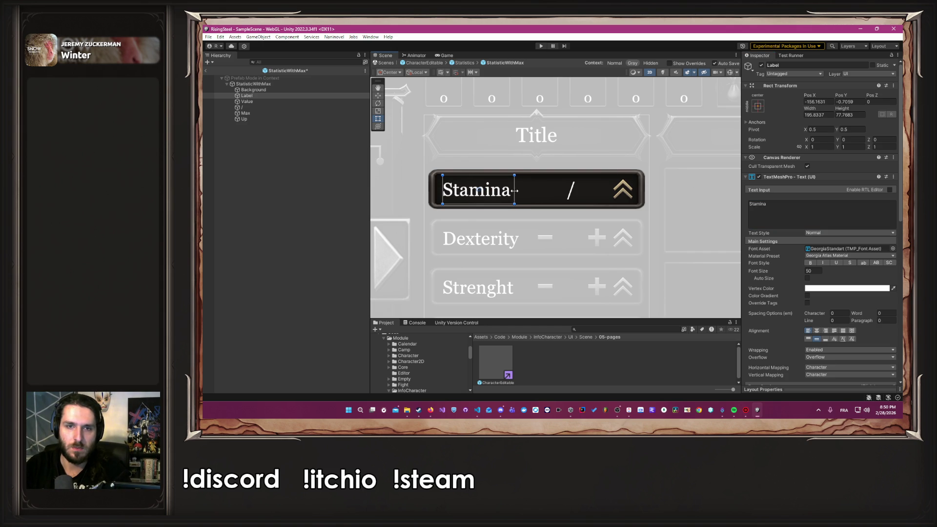
# Type the trial value 10 into the Stamina value text and select the maximum text.
pyautogui.click(268, 100)
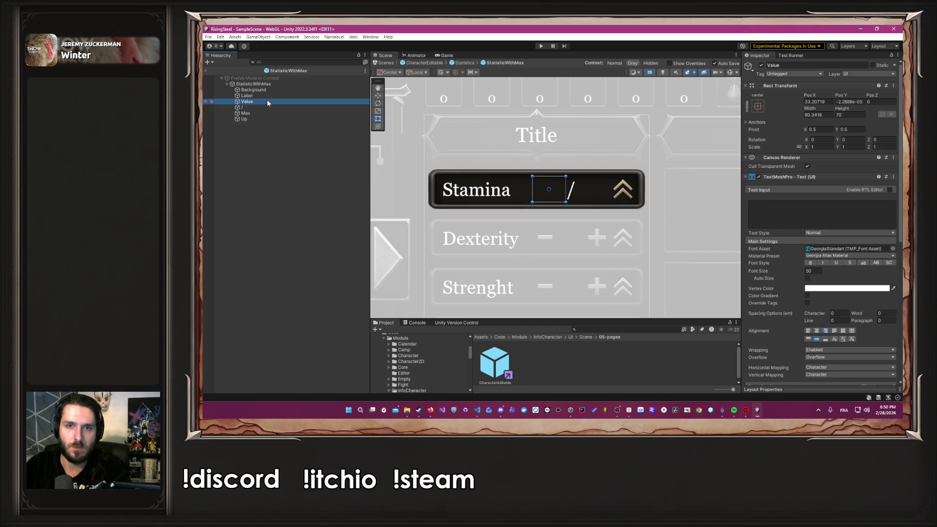
pyautogui.click(858, 225)
pyautogui.write('10')
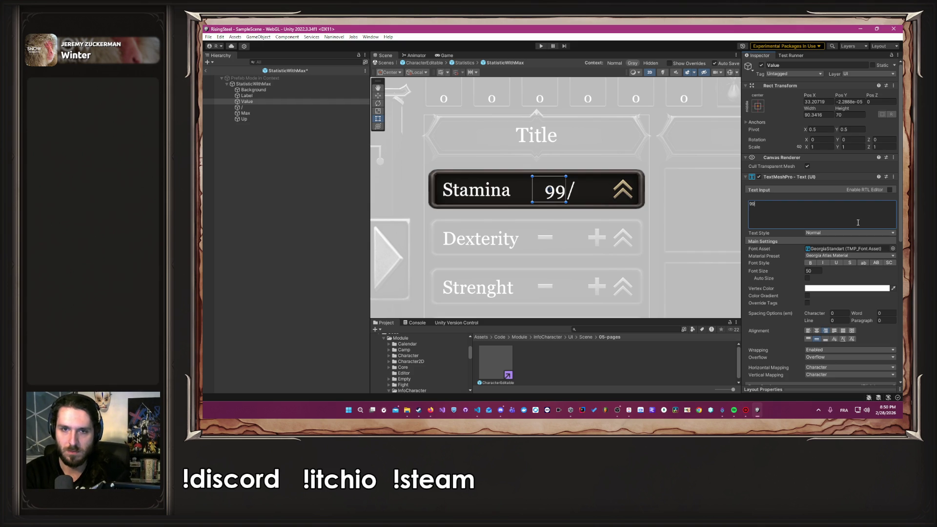
pyautogui.click(281, 113)
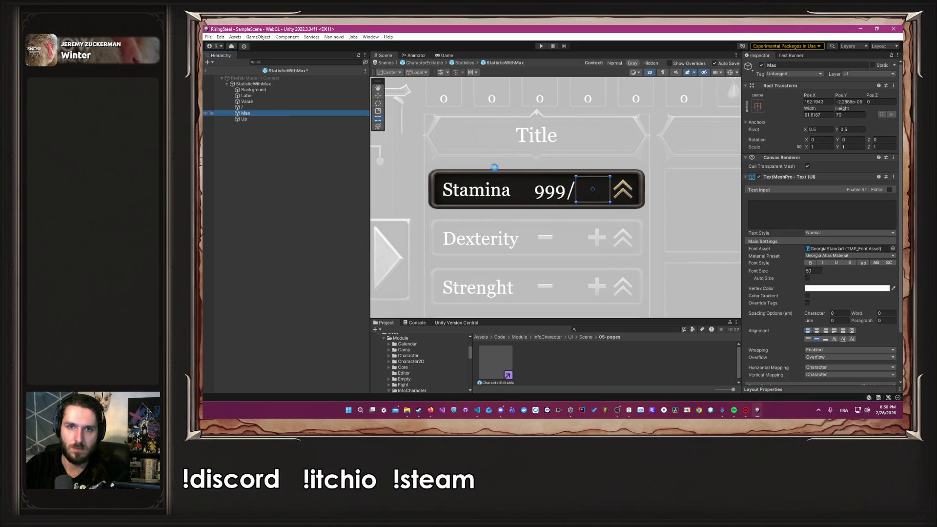
pyautogui.click(814, 211)
pyautogui.write('999')
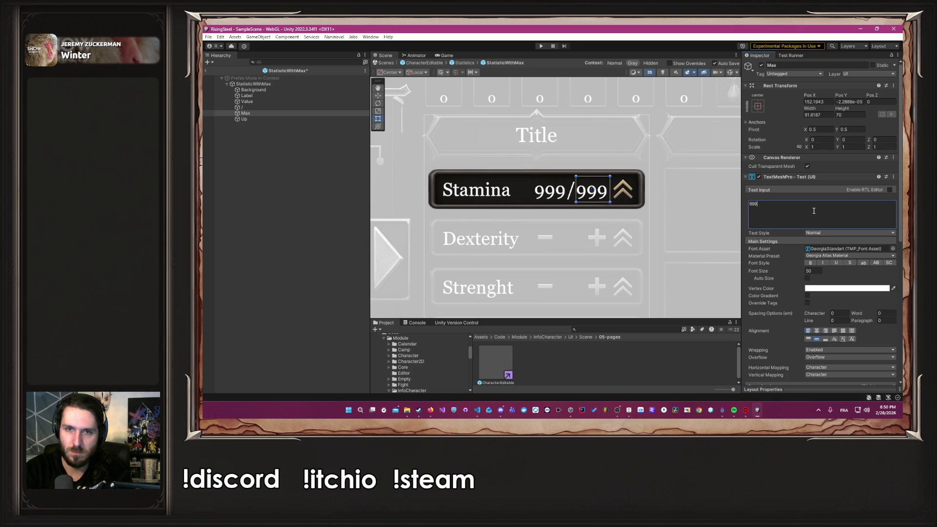
# Shift the value, slash and maximum texts slightly left together.
pyautogui.click(247, 102)
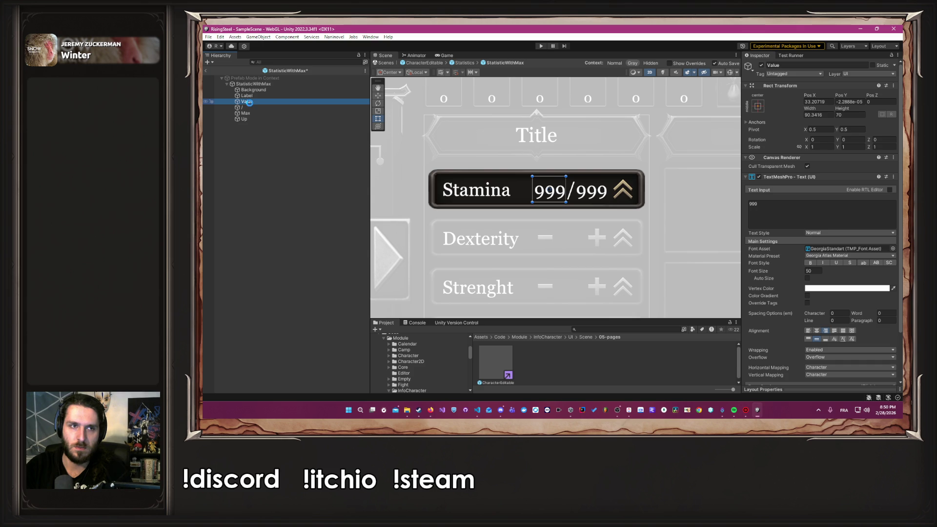
pyautogui.keyDown('shift'); pyautogui.click(266, 113); pyautogui.keyUp('shift')
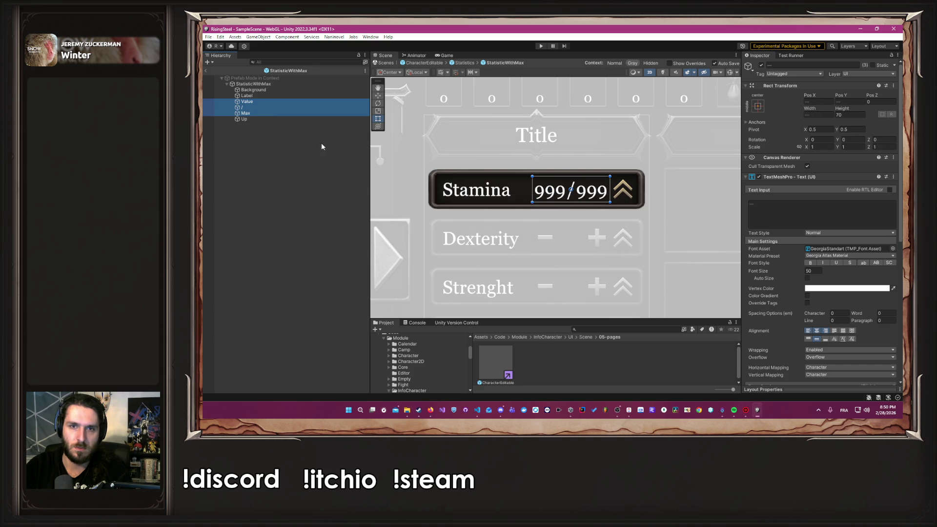
pyautogui.moveTo(549, 199)
pyautogui.mouseDown()
pyautogui.moveTo(524, 198)
pyautogui.moveTo(543, 198)
pyautogui.mouseUp()
pyautogui.click(542, 197)
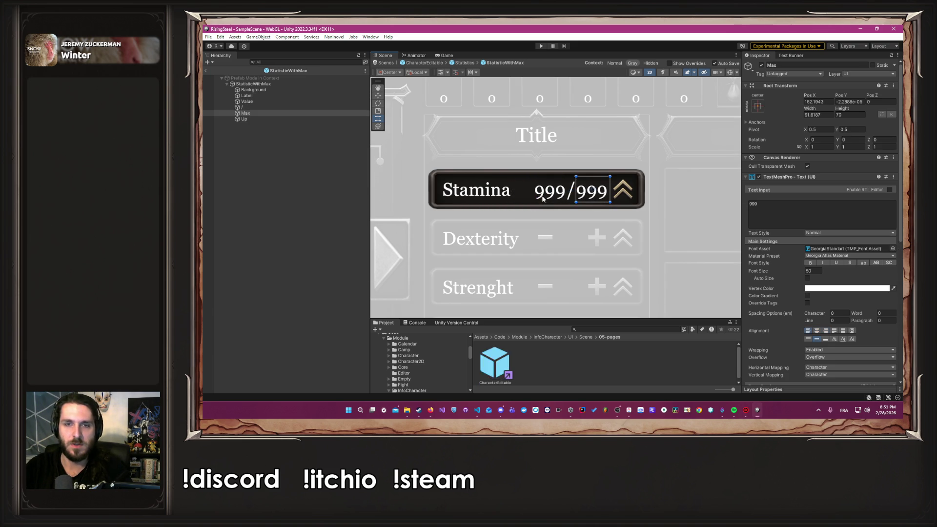
pyautogui.click(540, 201)
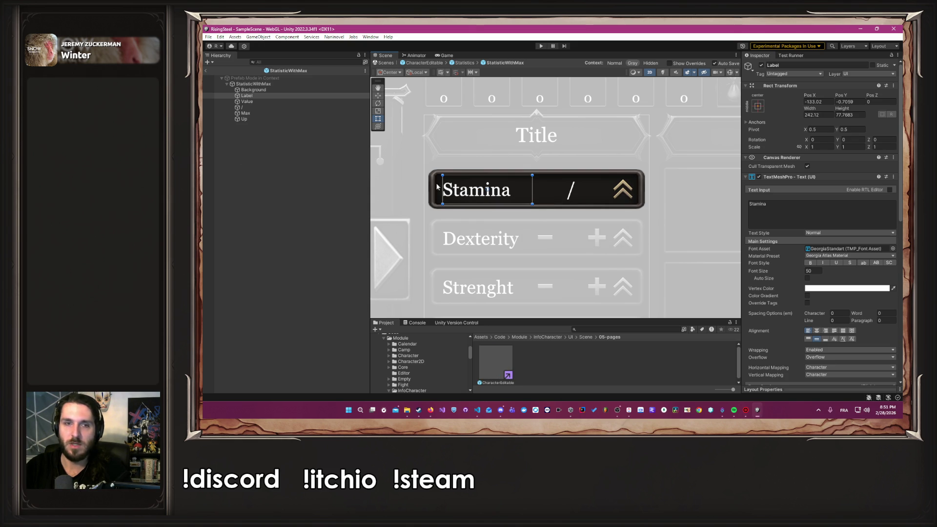
# Fill the Stamina value and maximum texts so they read 999/999.
pyautogui.click(267, 101)
pyautogui.click(821, 213)
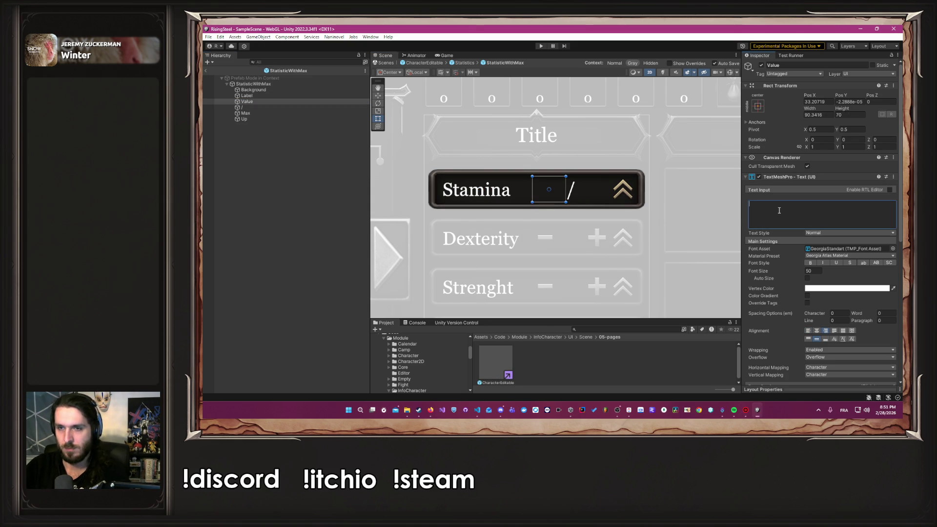
pyautogui.write('999')
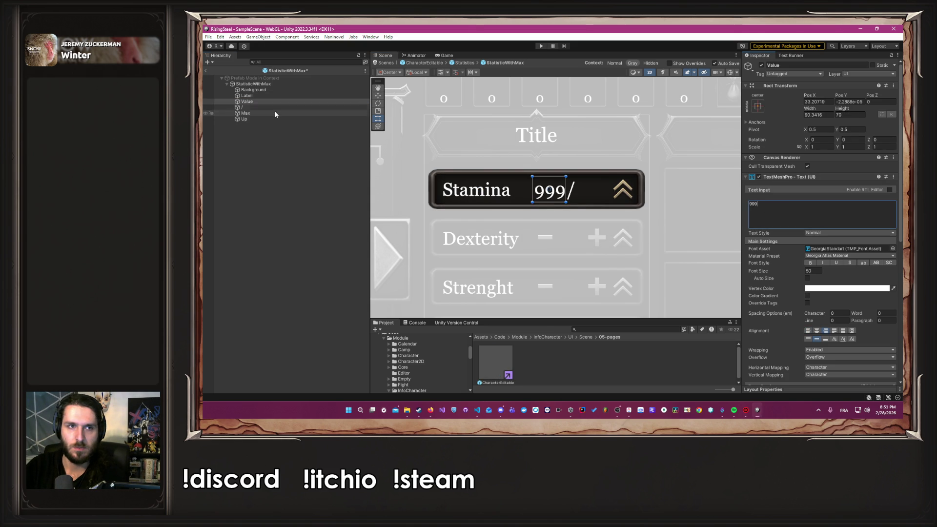
pyautogui.click(273, 113)
pyautogui.click(773, 215)
pyautogui.write('999')
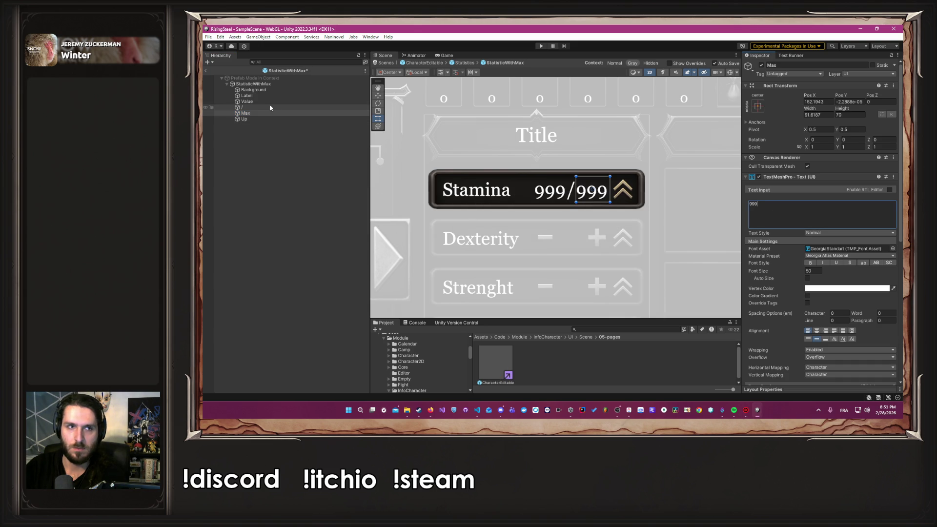
pyautogui.click(269, 101)
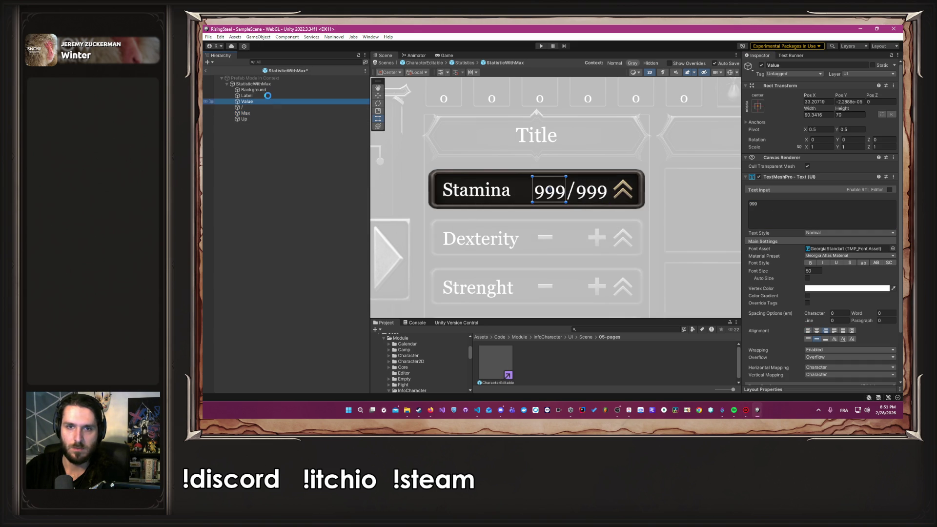
# Resize, right-align and nudge the Stamina label until it sits against 999/999.
pyautogui.click(523, 191)
pyautogui.moveTo(524, 192)
pyautogui.mouseDown()
pyautogui.moveTo(508, 191)
pyautogui.moveTo(521, 193)
pyautogui.mouseUp()
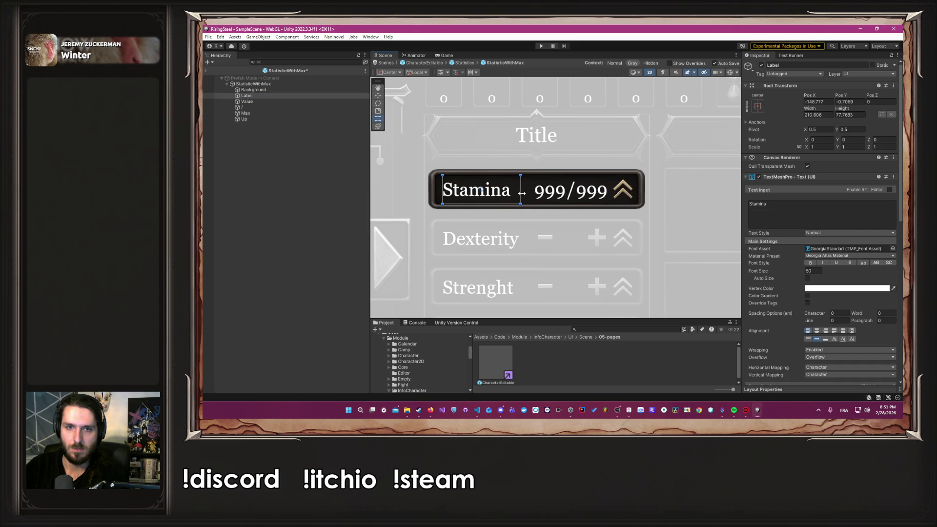
pyautogui.click(825, 330)
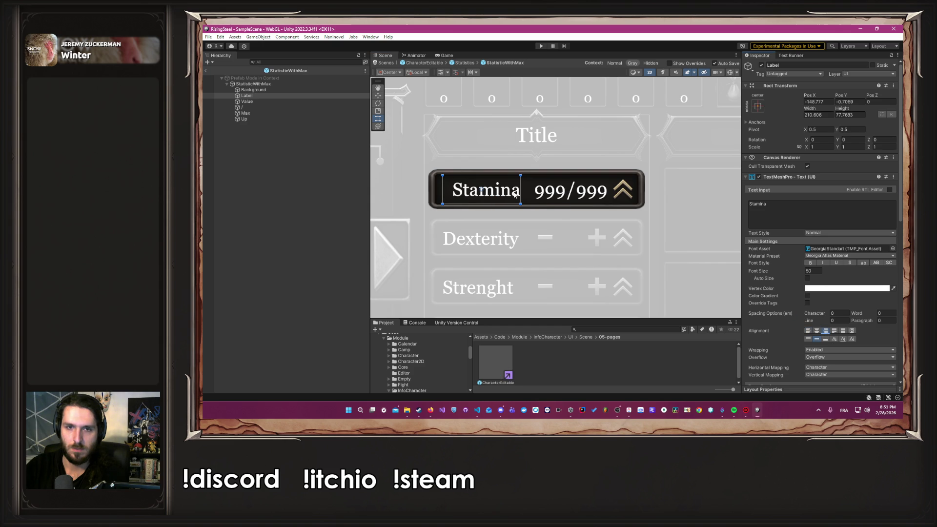
pyautogui.moveTo(522, 190); pyautogui.dragTo(533, 191)
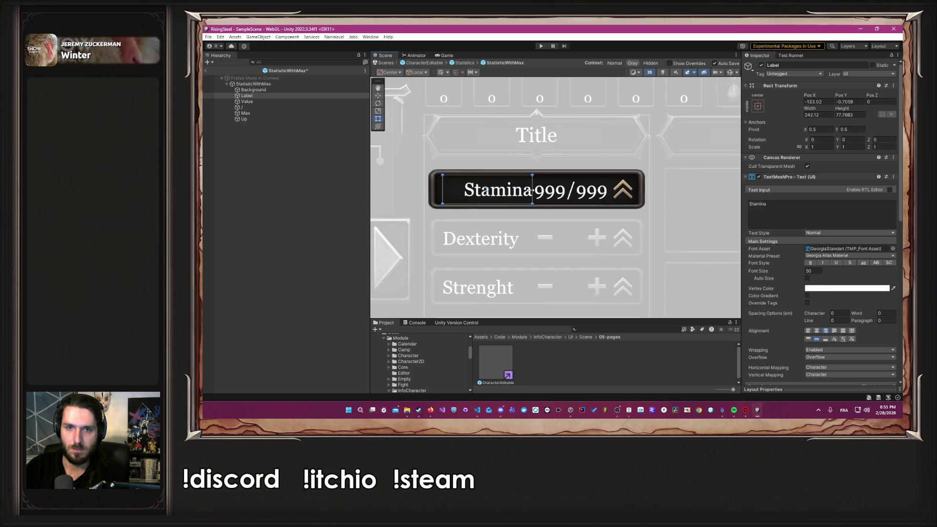
pyautogui.click(416, 187)
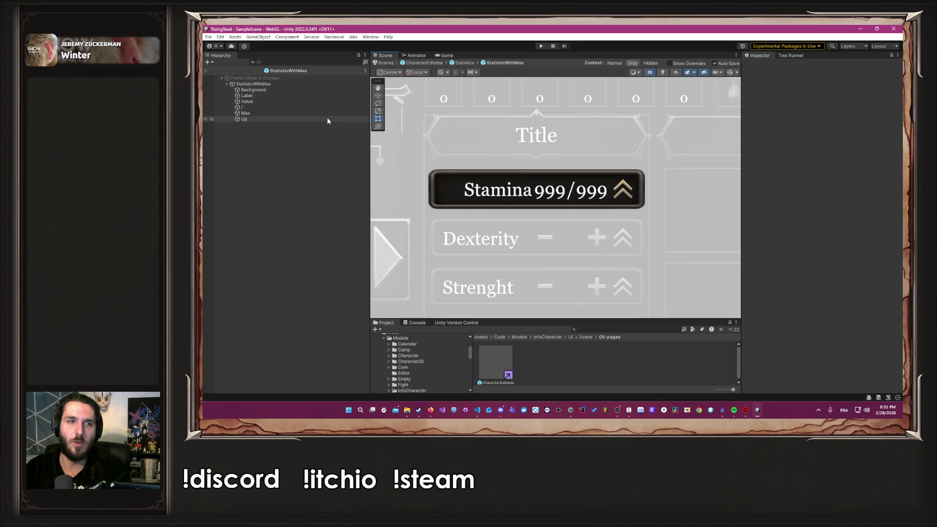
pyautogui.click(278, 96)
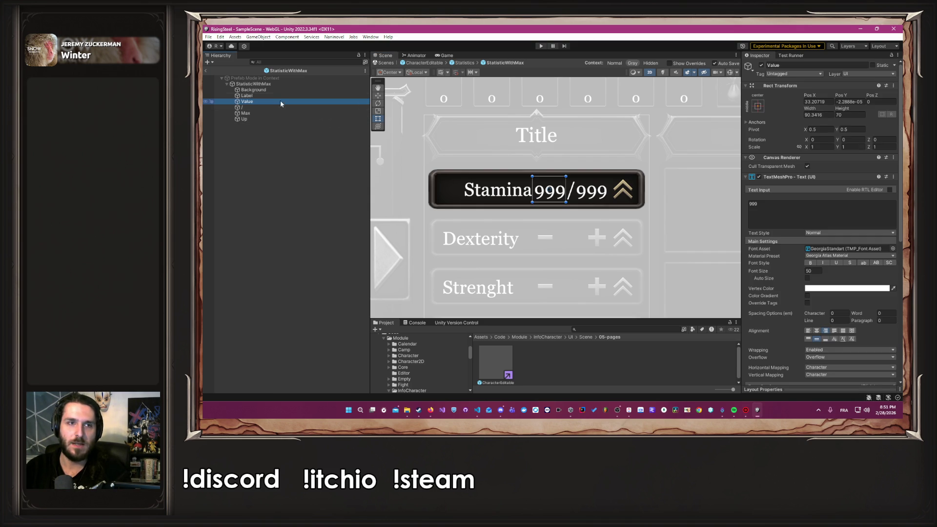
pyautogui.moveTo(501, 190); pyautogui.dragTo(492, 191)
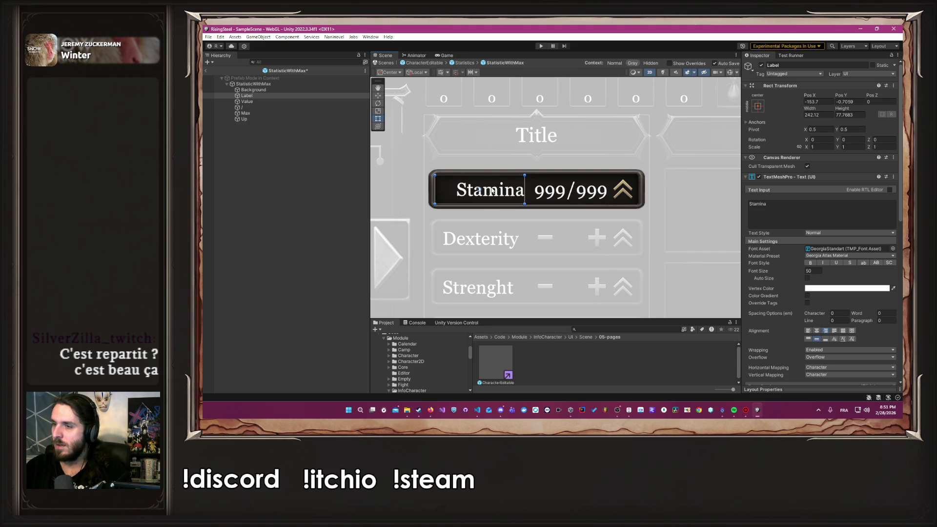
pyautogui.press('Left')
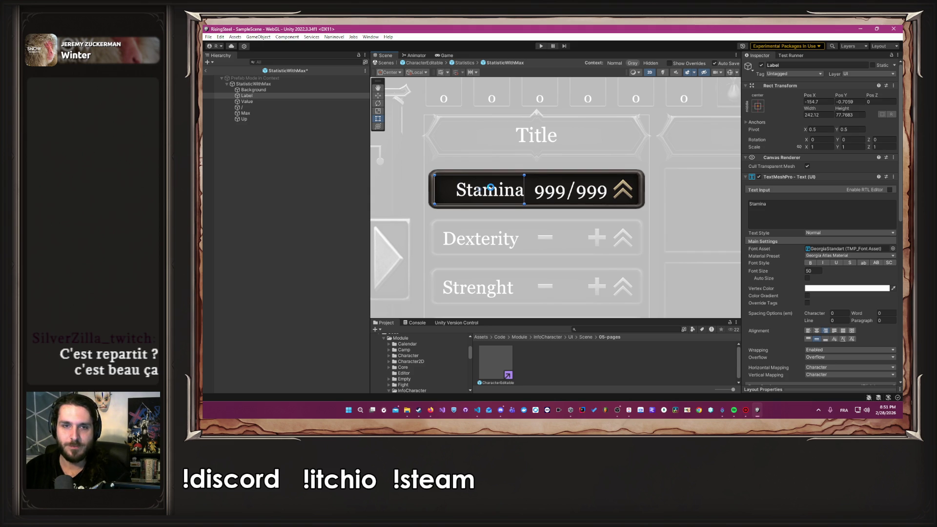
pyautogui.moveTo(490, 188); pyautogui.dragTo(490, 188)
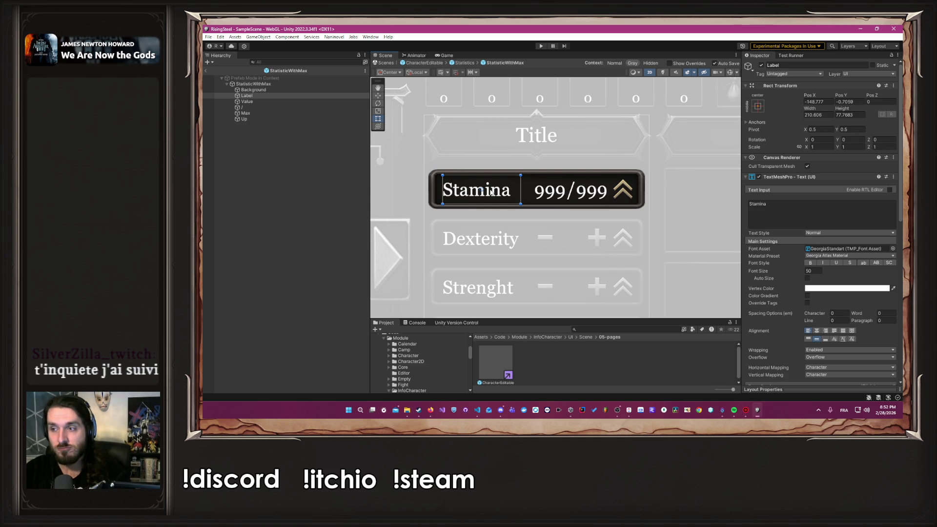
# Select the Up level-up arrow object in the Hierarchy.
pyautogui.click(269, 119)
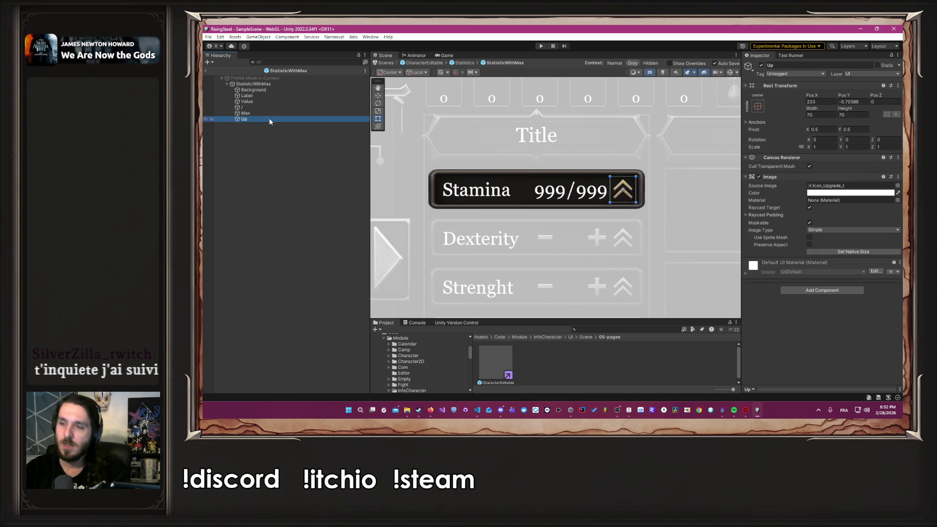
# Duplicate the Up arrow and assign Icon_Quest as the copy's Source Image.
pyautogui.hotkey('ctrl', 'd')
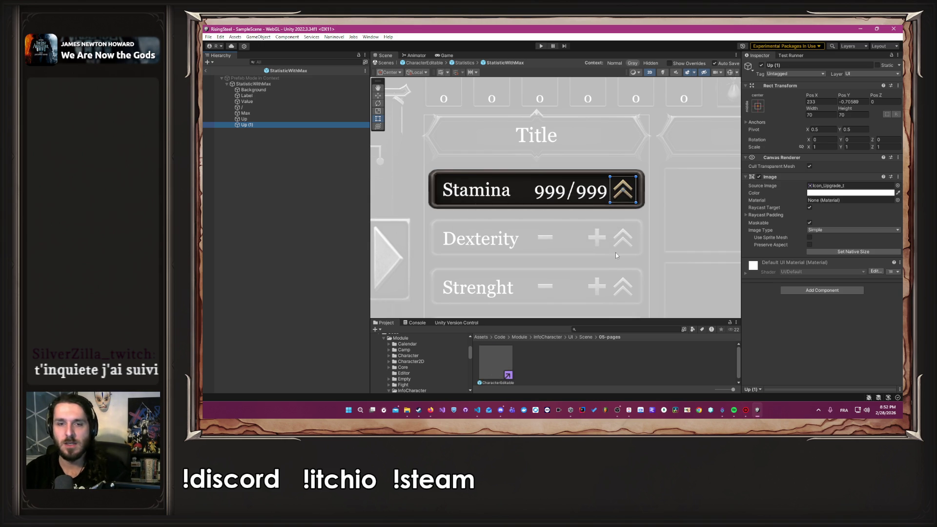
pyautogui.moveTo(561, 320); pyautogui.dragTo(561, 287)
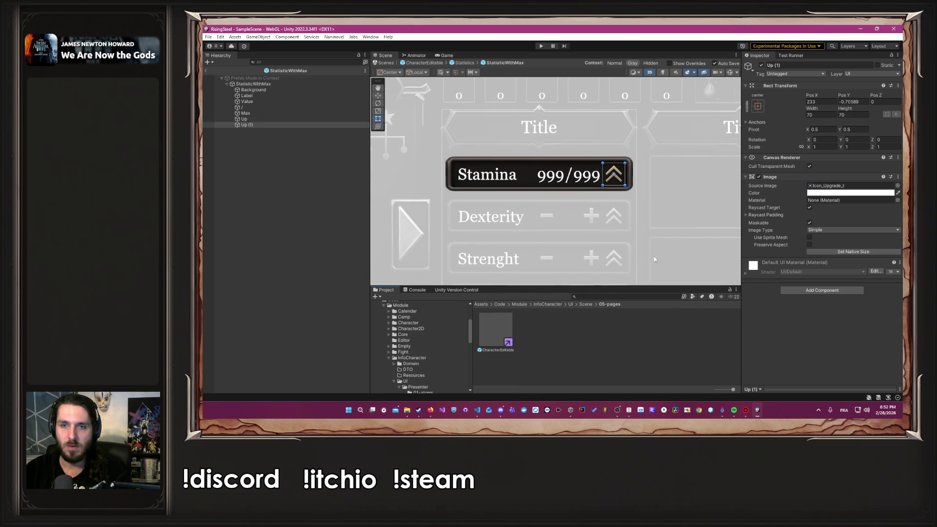
pyautogui.click(871, 186)
pyautogui.scroll(5, 644, 345)
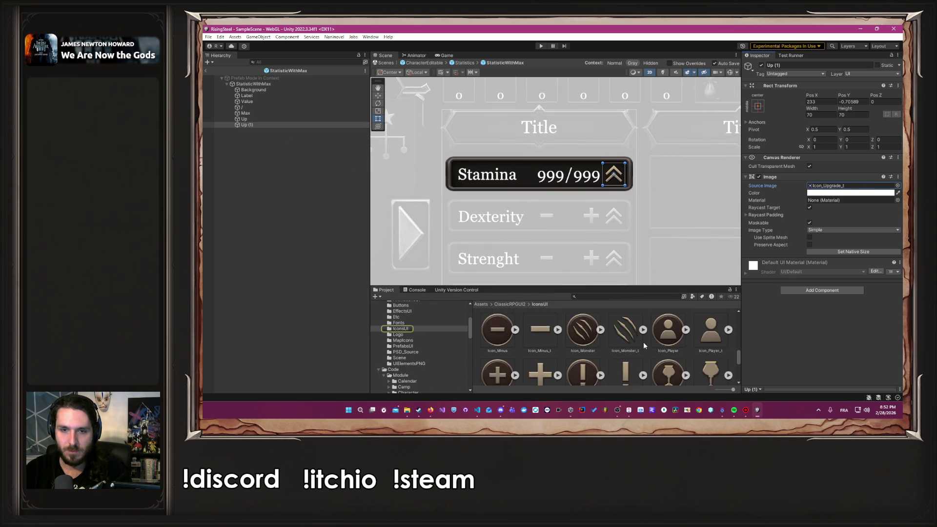
pyautogui.scroll(-1, 644, 346)
pyautogui.moveTo(653, 321); pyautogui.dragTo(809, 188)
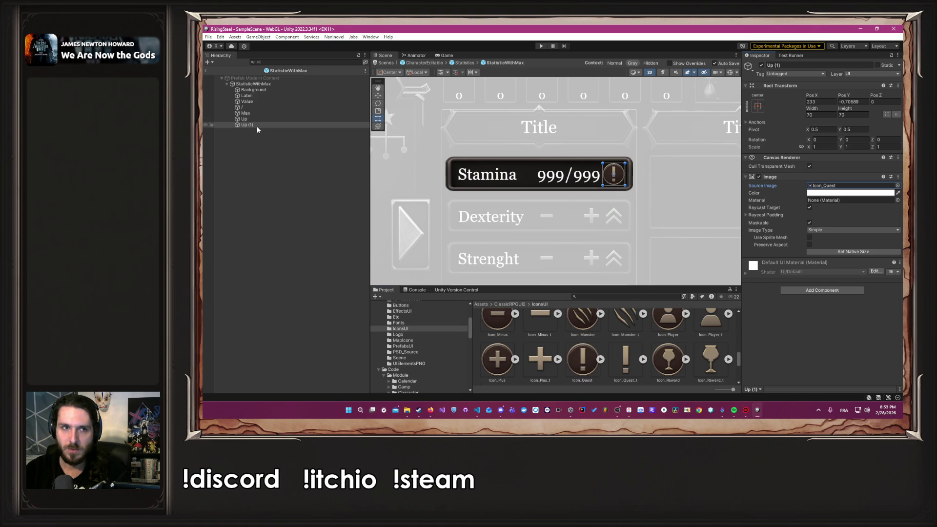
# Rename the copy to Info and move it above Up in the Hierarchy.
pyautogui.click(814, 66)
pyautogui.write('Info')
pyautogui.press('Return')
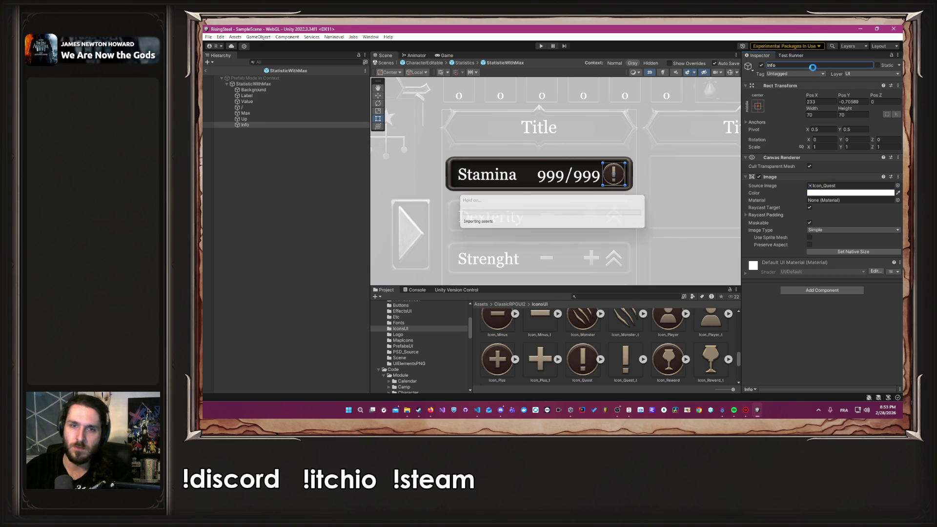
pyautogui.click(262, 125)
pyautogui.moveTo(260, 122); pyautogui.dragTo(262, 117)
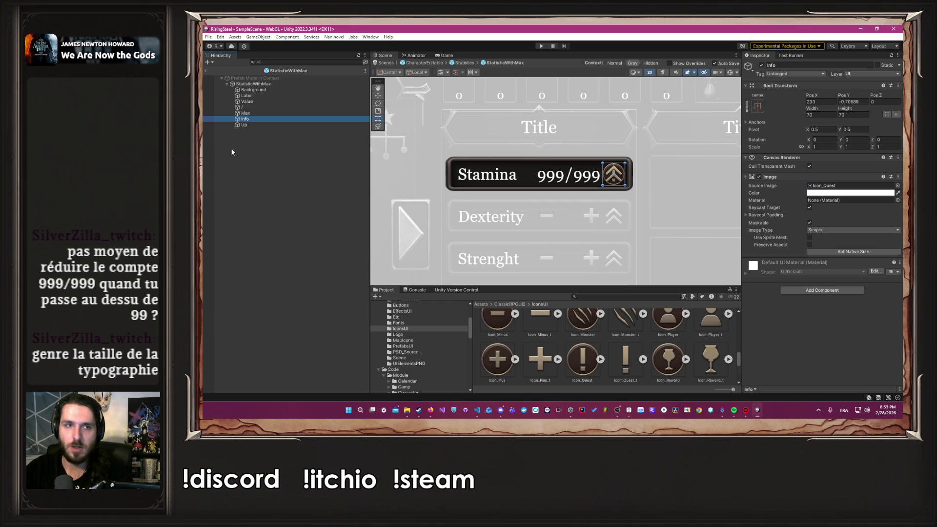
# Clear the 999 placeholder numbers from the Max and Value texts.
pyautogui.click(253, 119)
pyautogui.click(246, 113)
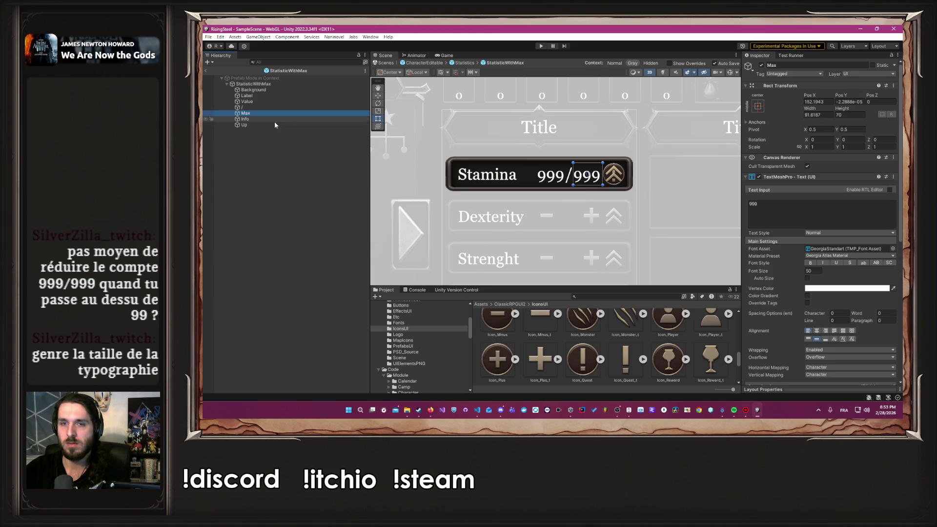
pyautogui.click(757, 222)
pyautogui.hotkey('ctrl', 'a')
pyautogui.write('0')
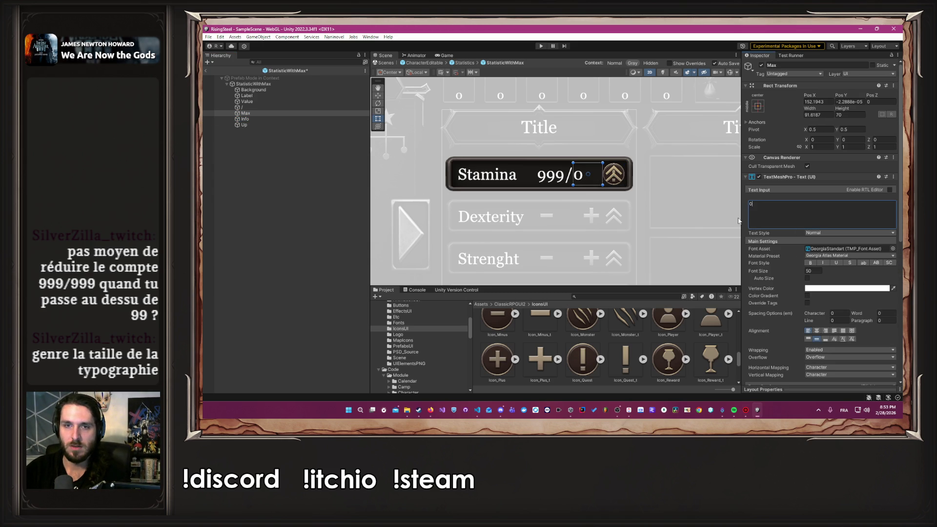
pyautogui.press('BackSpace')
pyautogui.click(247, 101)
pyautogui.click(764, 209)
pyautogui.hotkey('ctrl', 'a')
pyautogui.press('BackSpace')
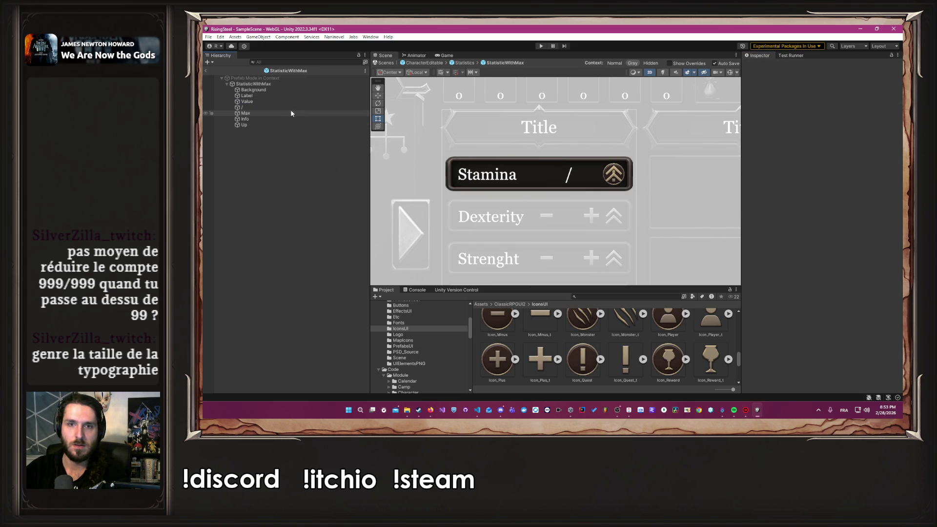
pyautogui.click(277, 132)
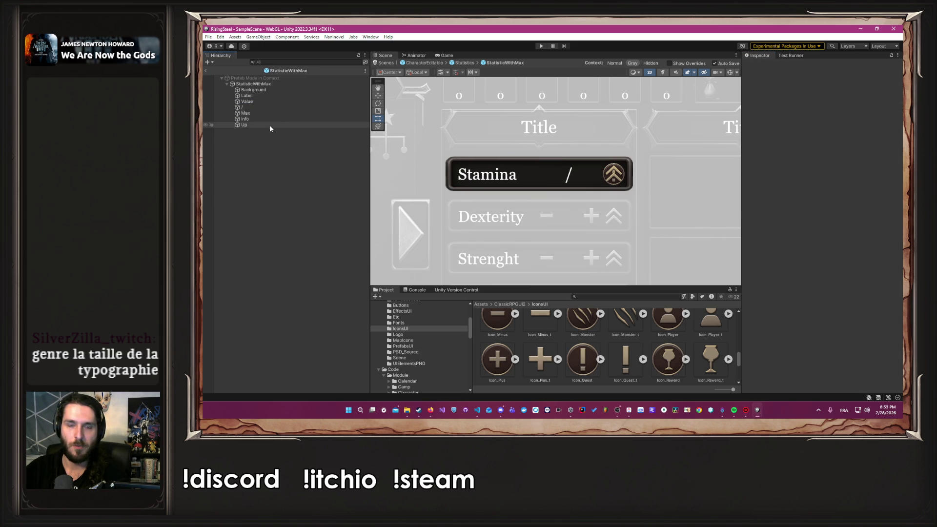
# Delete the Stamina placeholder from the Label text and deselect to save.
pyautogui.click(283, 96)
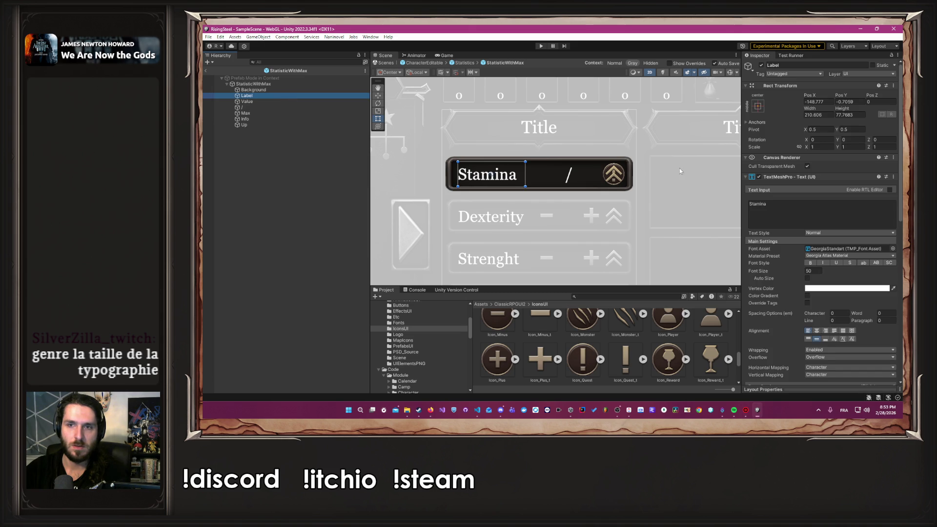
pyautogui.click(794, 220)
pyautogui.press('BackSpace')
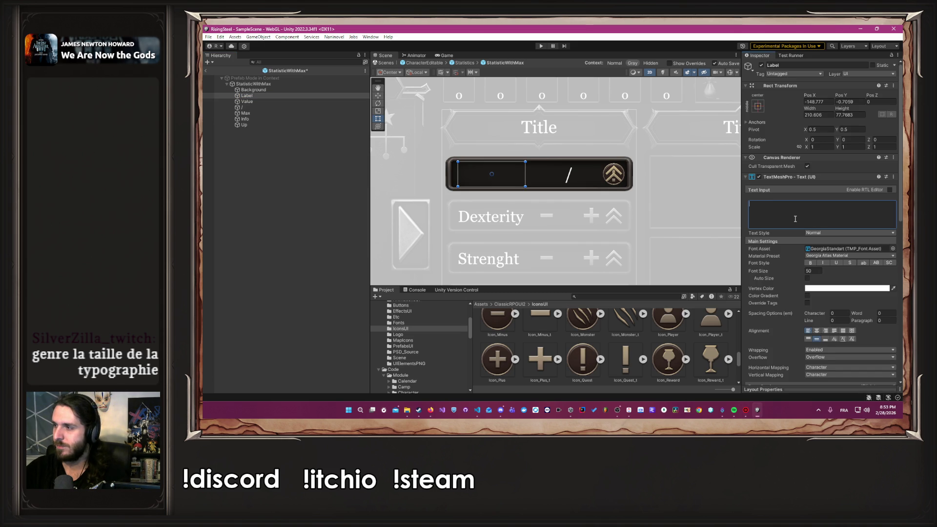
pyautogui.click(595, 146)
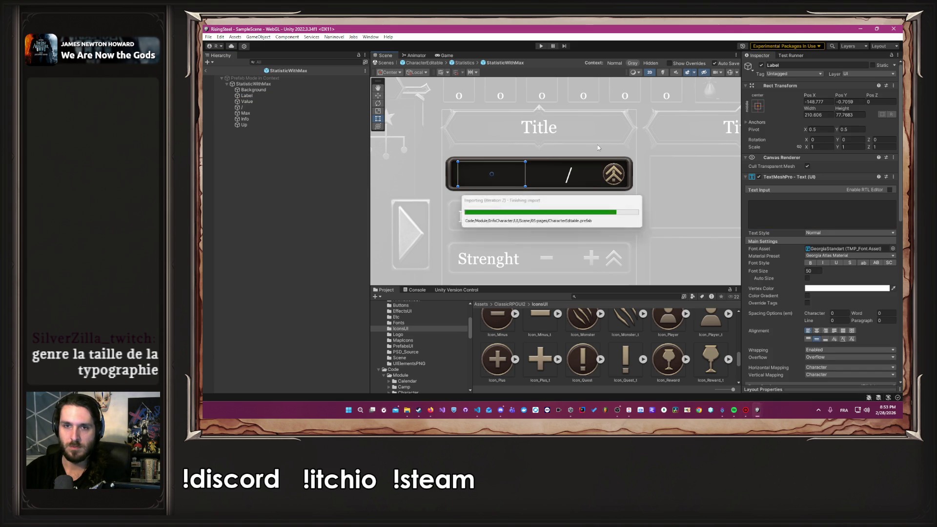
pyautogui.scroll(-2, 598, 147)
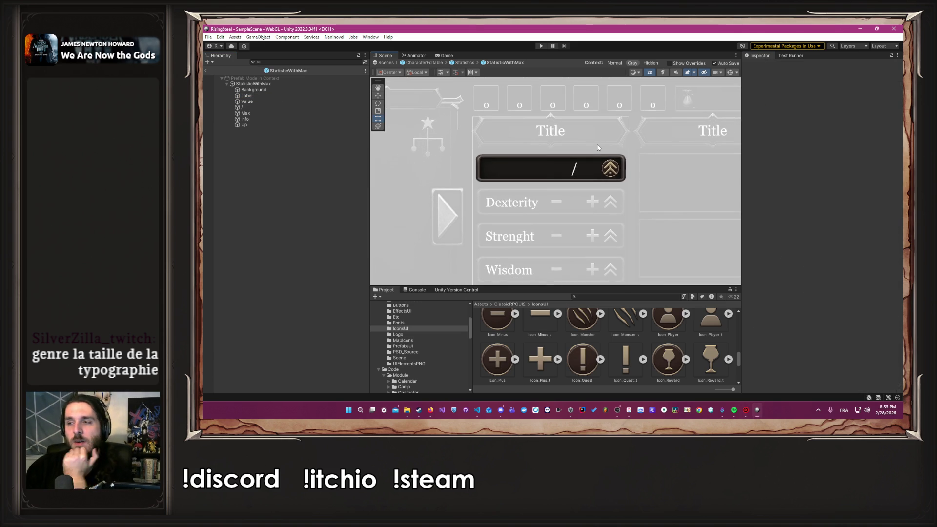
pyautogui.scroll(2, 598, 148)
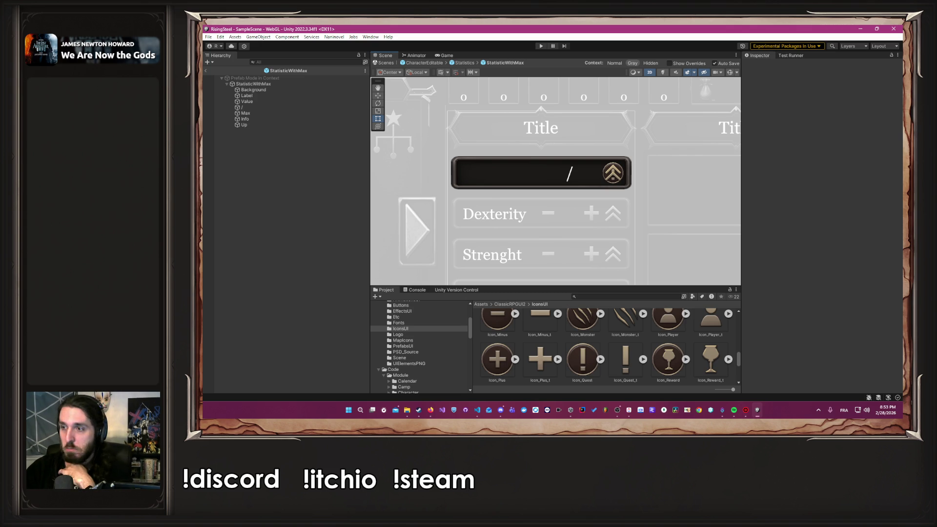
# Move Info below Up so the exclamation icon draws over the arrow, then reselect Info.
pyautogui.hotkey('alt', 'Tab')
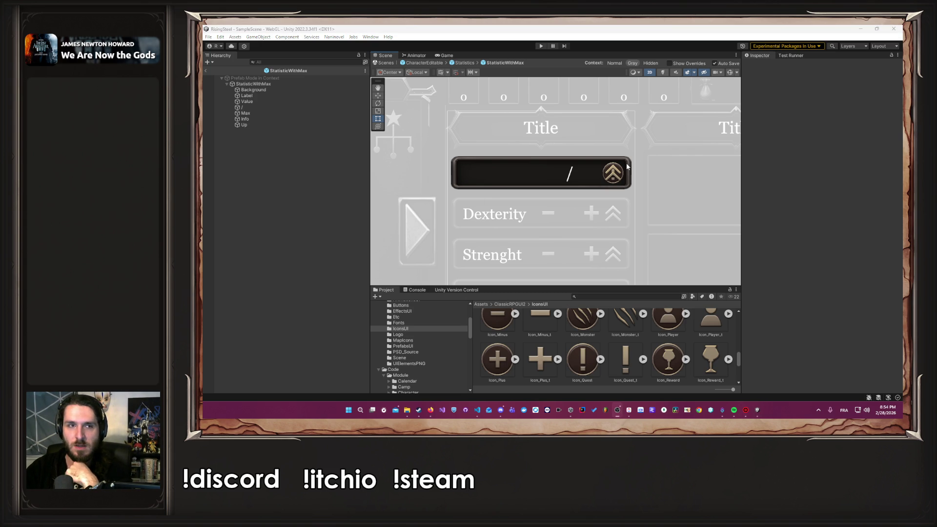
pyautogui.scroll(5, 617, 173)
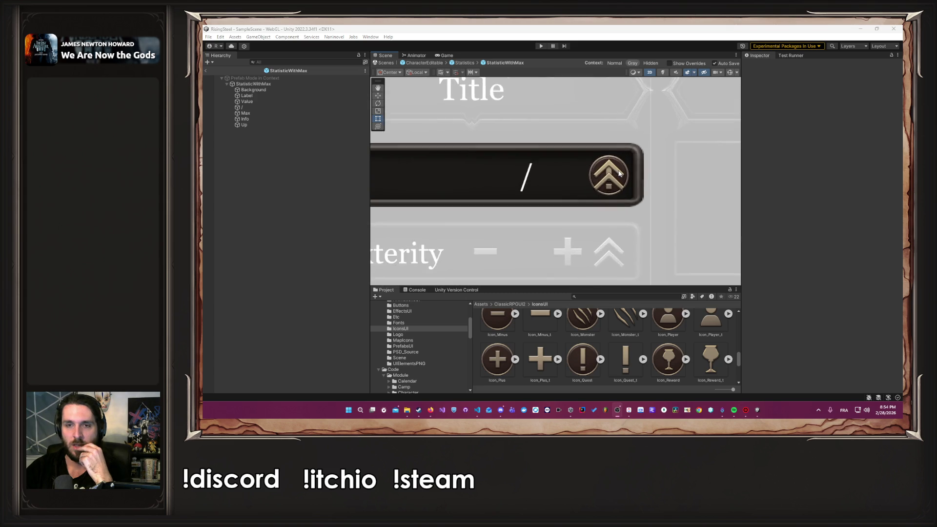
pyautogui.moveTo(245, 118); pyautogui.dragTo(253, 129)
pyautogui.click(553, 265)
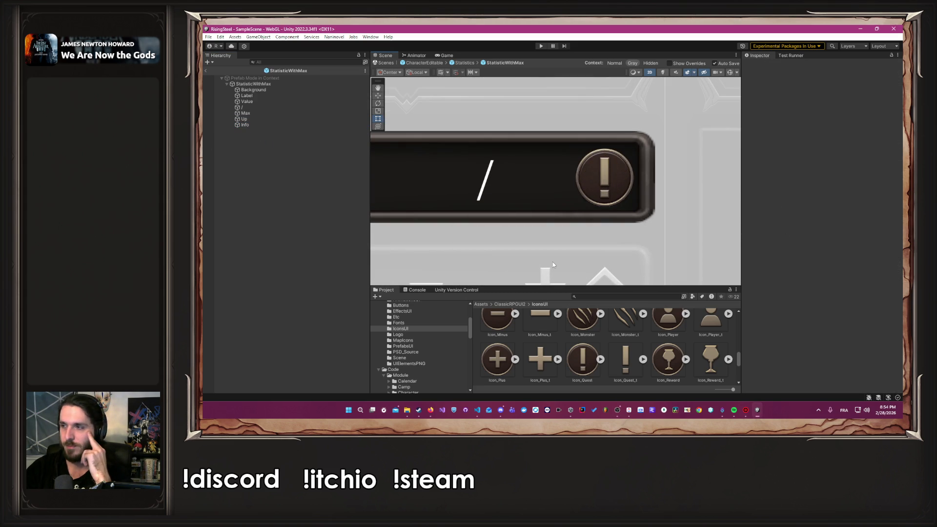
pyautogui.scroll(-5, 553, 265)
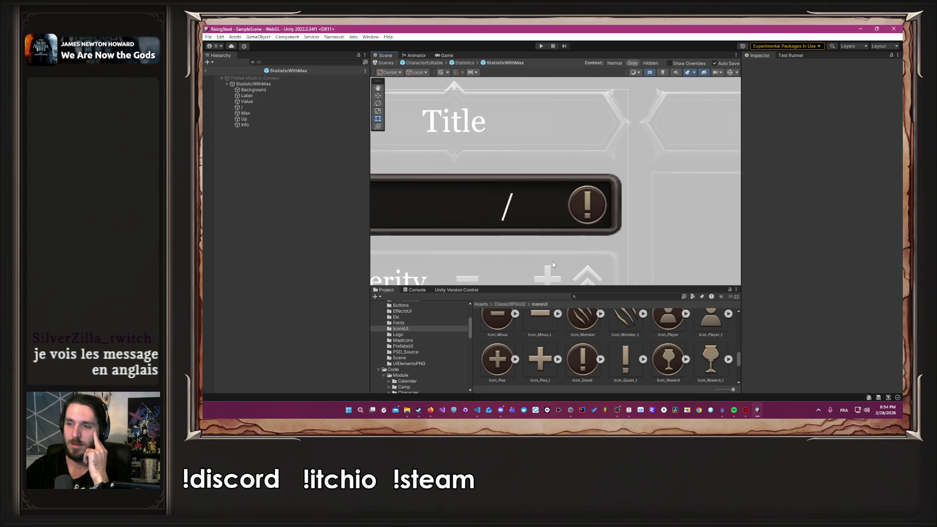
pyautogui.moveTo(552, 264)
pyautogui.mouseDown()
pyautogui.moveTo(635, 210)
pyautogui.moveTo(599, 239)
pyautogui.mouseUp()
pyautogui.scroll(-1, 600, 238)
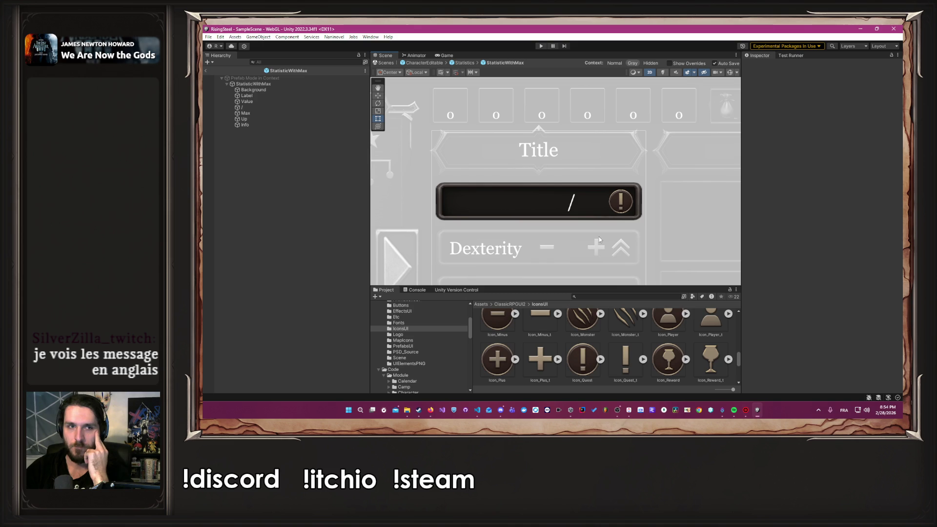
pyautogui.click(291, 124)
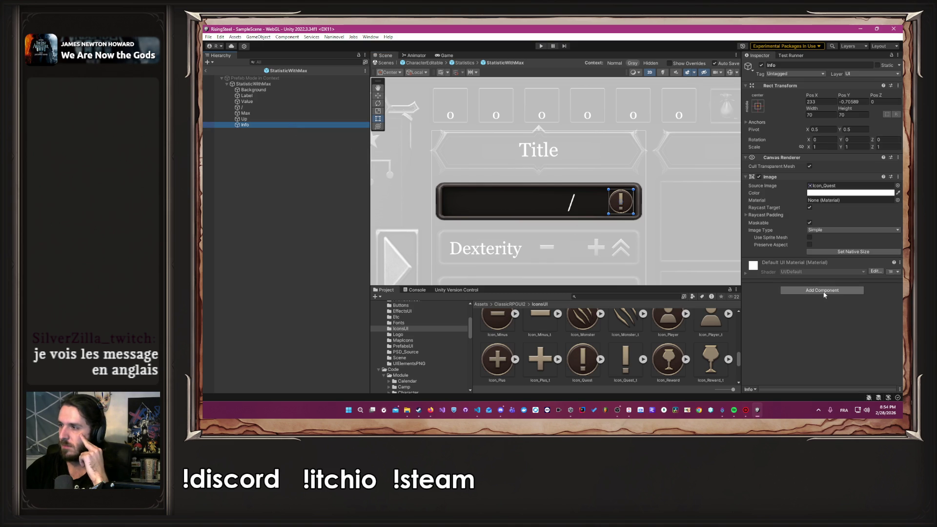
# Add the Hover Panel script to Info by searching 'hover' in Add Component.
pyautogui.click(825, 291)
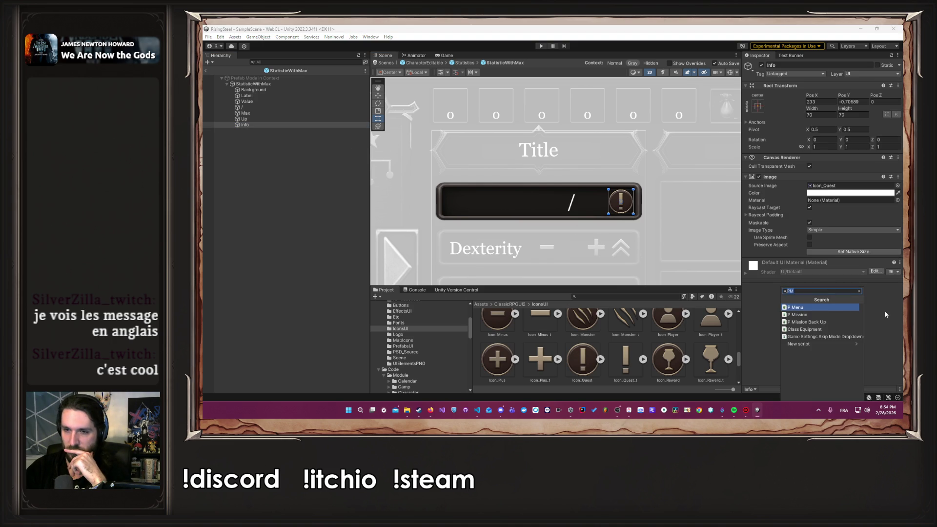
pyautogui.write('hover')
pyautogui.press('Return')
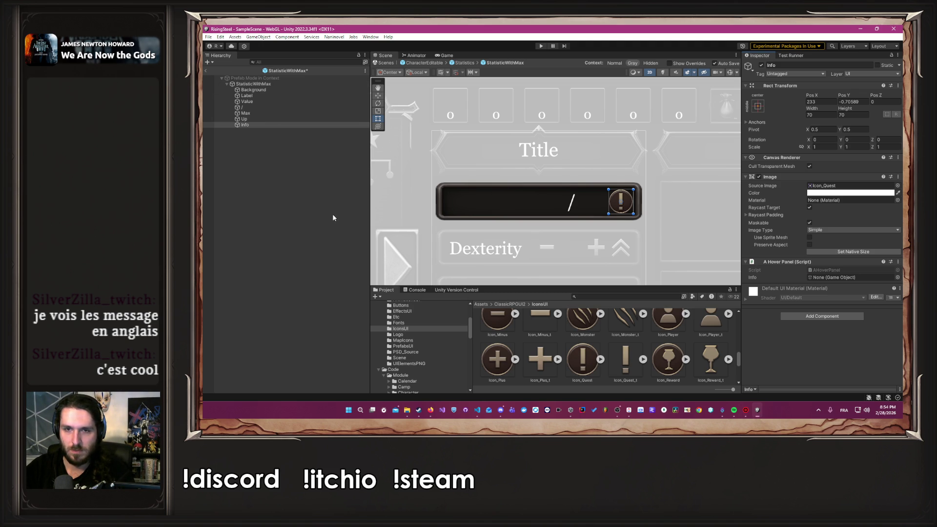
# Save the prefab, duplicate Background, and place the copy just above Info.
pyautogui.click(273, 91)
pyautogui.hotkey('ctrl', 's')
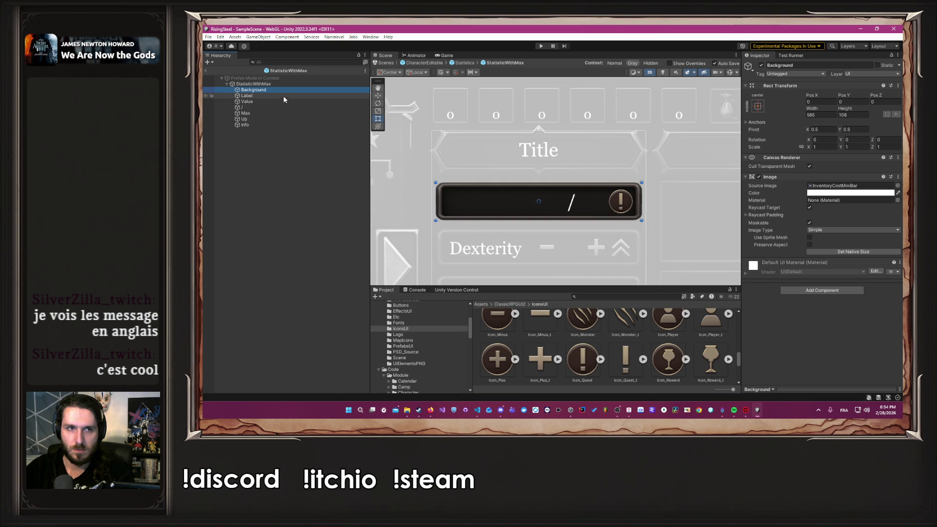
pyautogui.hotkey('ctrl', 'd')
pyautogui.moveTo(286, 97); pyautogui.dragTo(282, 129)
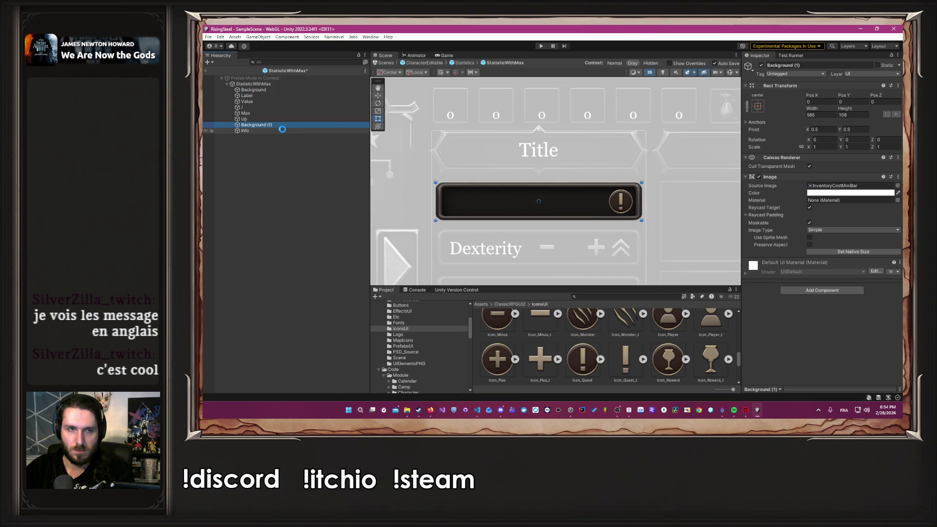
# Rename the Background copy to BackgroundInfo.
pyautogui.click(833, 65)
pyautogui.press('Right')
pyautogui.press('BackSpace')
pyautogui.press('BackSpace')
pyautogui.press('BackSpace')
pyautogui.write('Info')
pyautogui.press('Return')
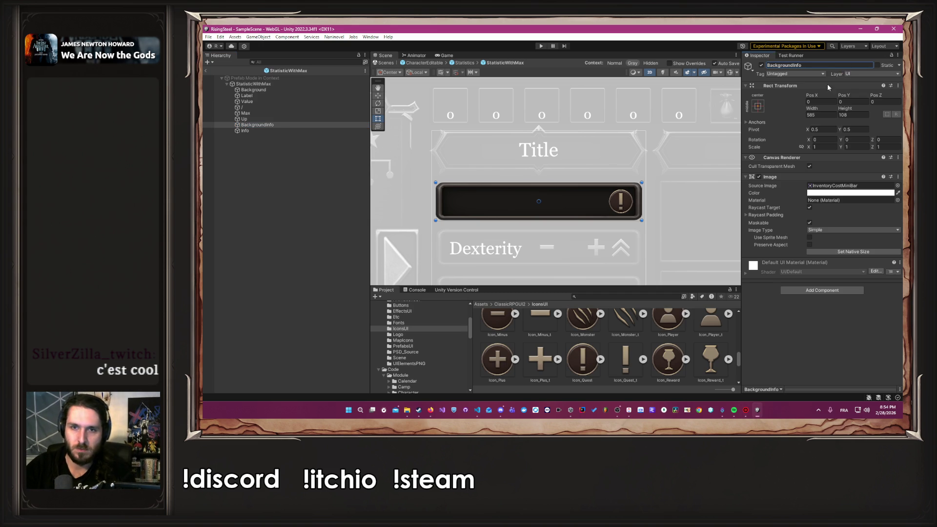
pyautogui.rightClick(277, 127)
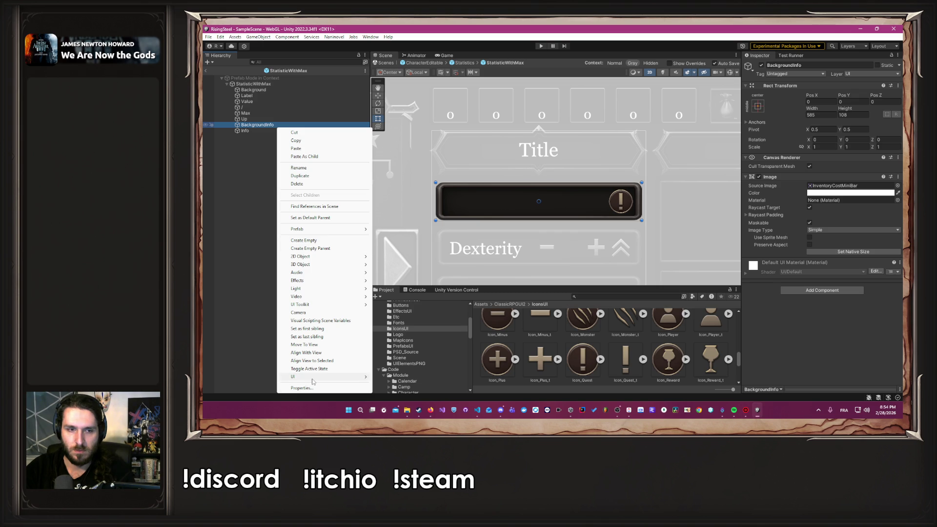
# Add a TextMeshPro text under BackgroundInfo, stretched across the bar with middle alignment.
pyautogui.moveTo(312, 376)
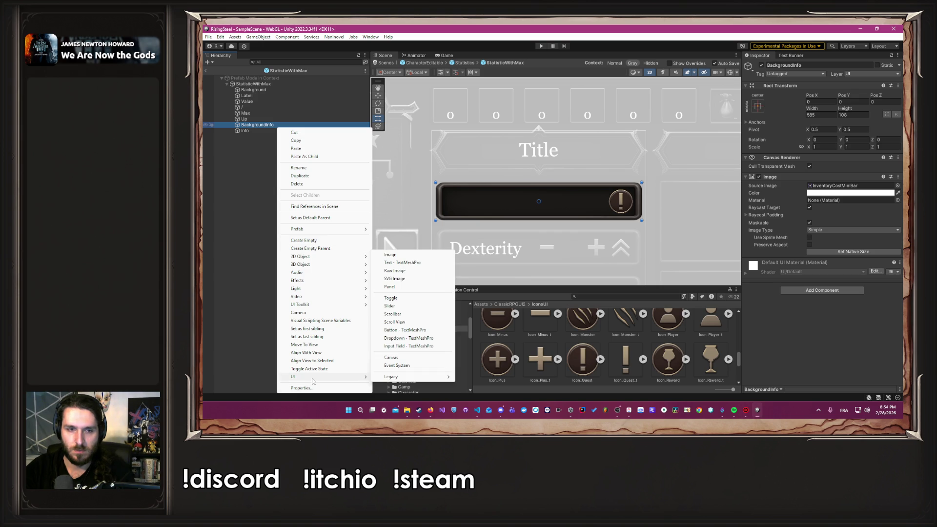
pyautogui.click(406, 265)
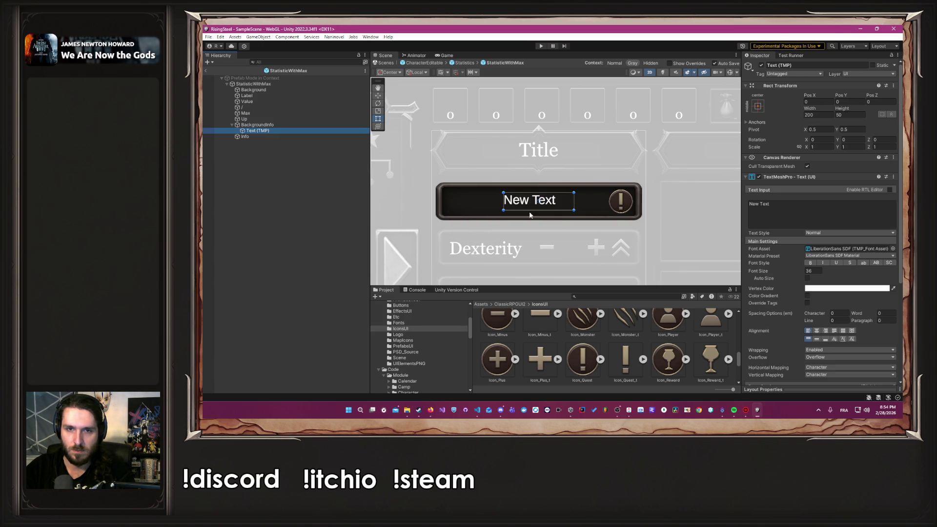
pyautogui.moveTo(503, 200)
pyautogui.mouseDown()
pyautogui.moveTo(442, 202)
pyautogui.moveTo(487, 188)
pyautogui.moveTo(516, 217)
pyautogui.mouseUp()
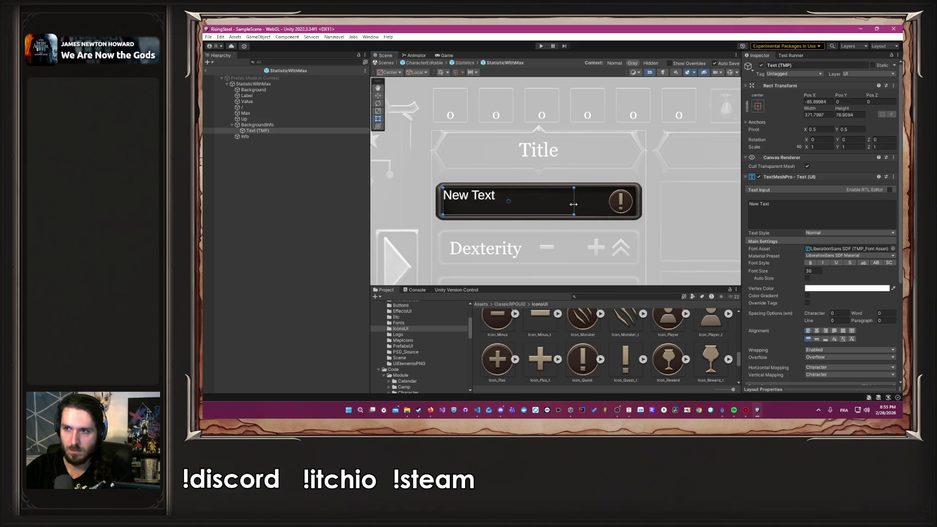
pyautogui.moveTo(574, 204); pyautogui.dragTo(605, 206)
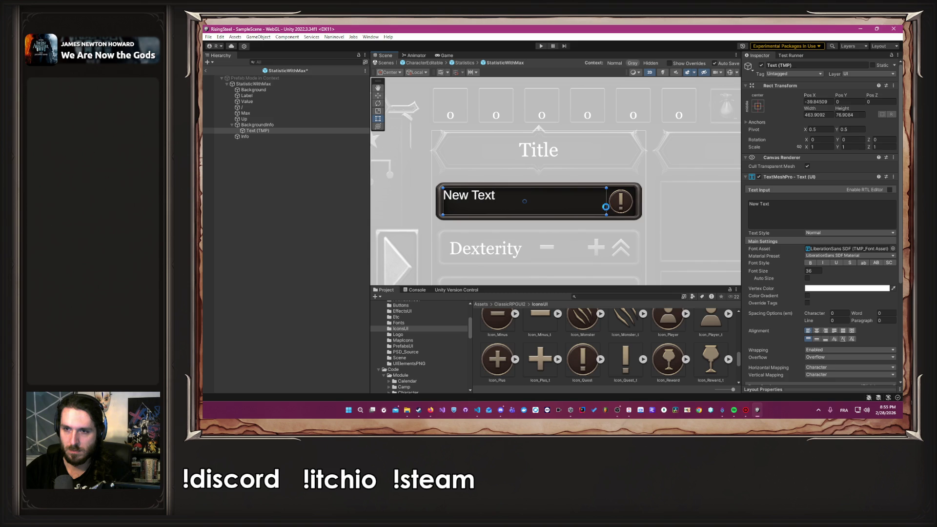
pyautogui.click(817, 338)
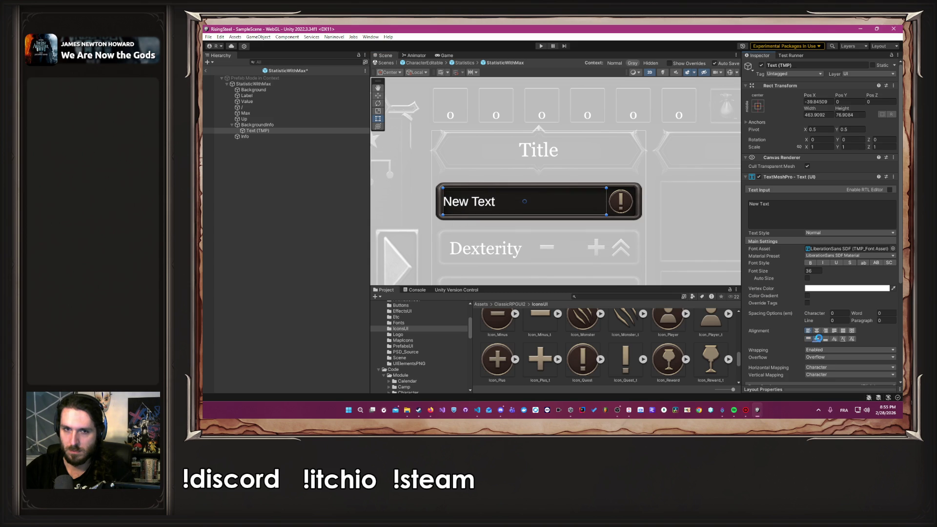
# Set the text's font to GeorgiaStandart at size 40.
pyautogui.click(892, 248)
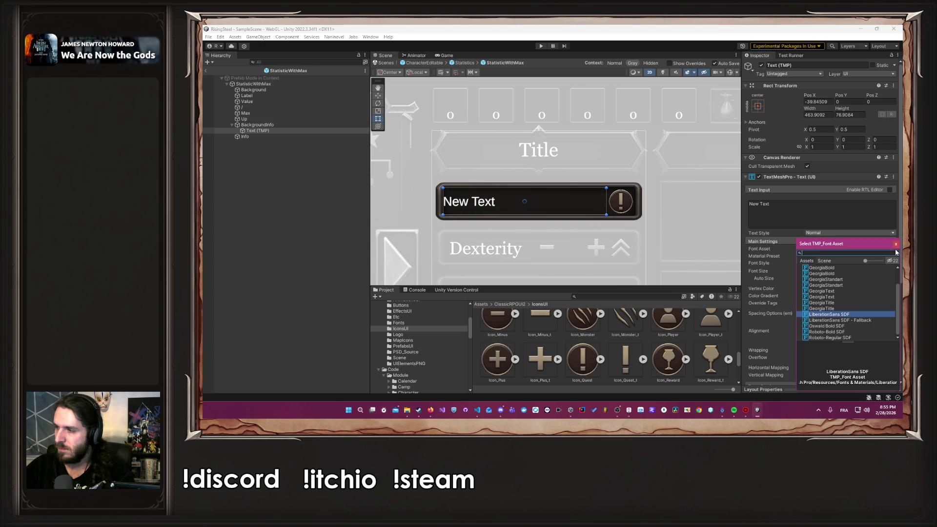
pyautogui.scroll(2, 885, 290)
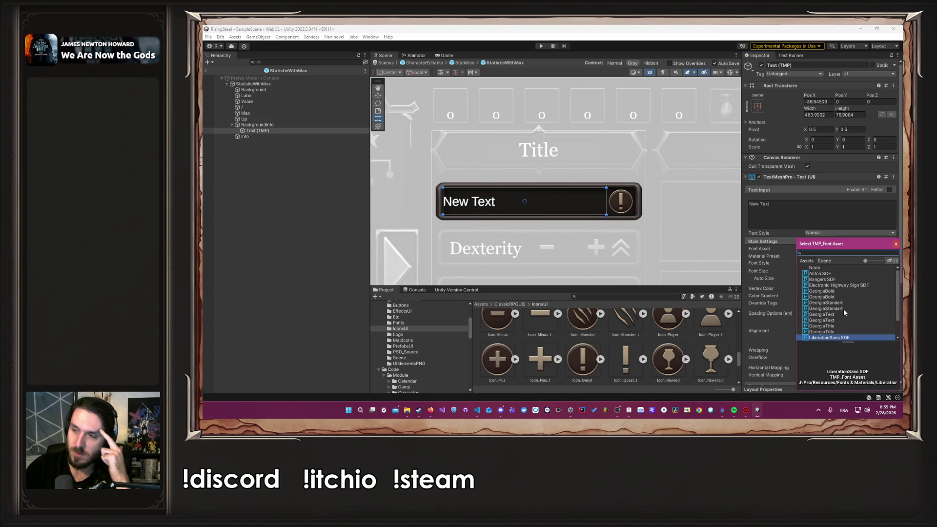
pyautogui.click(838, 303)
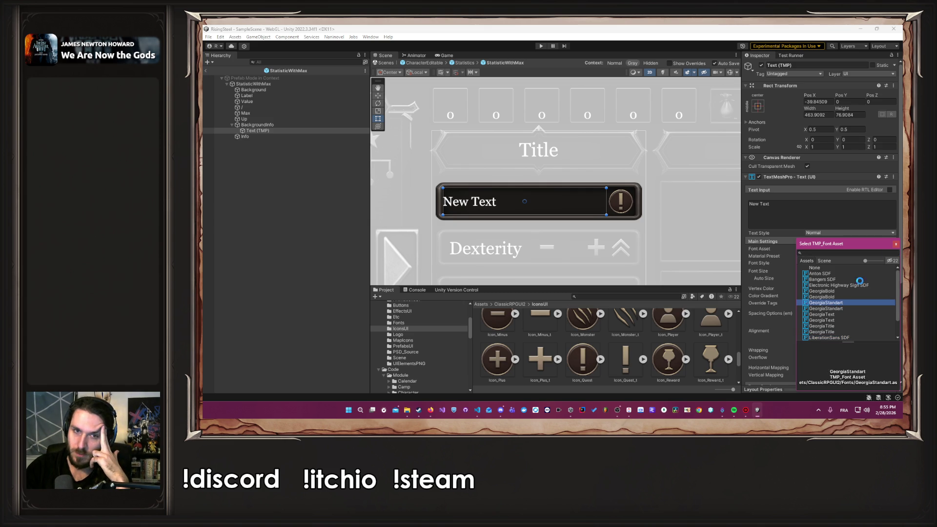
pyautogui.click(896, 248)
pyautogui.click(821, 272)
pyautogui.write('50')
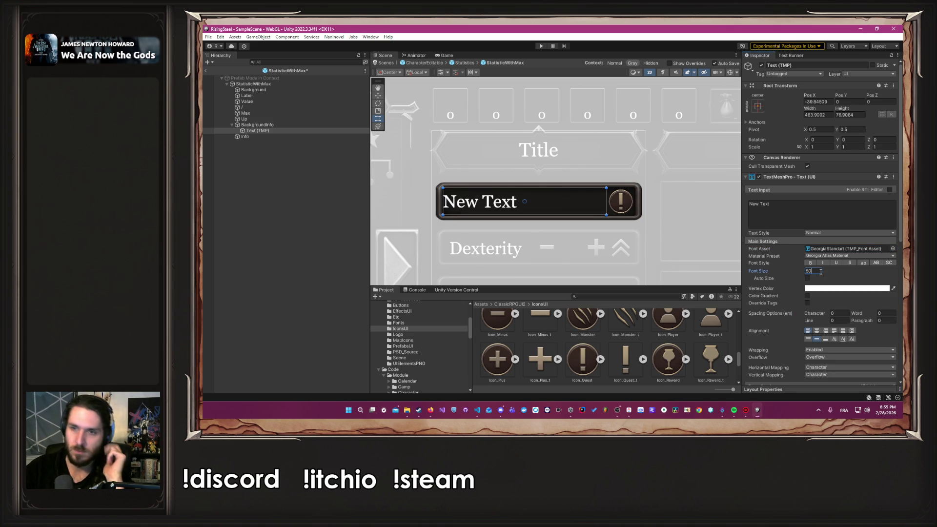
pyautogui.press('BackSpace')
pyautogui.press('BackSpace')
pyautogui.write('40')
# Delete the New Text placeholder so the label is empty.
pyautogui.click(806, 219)
pyautogui.hotkey('ctrl', 'a')
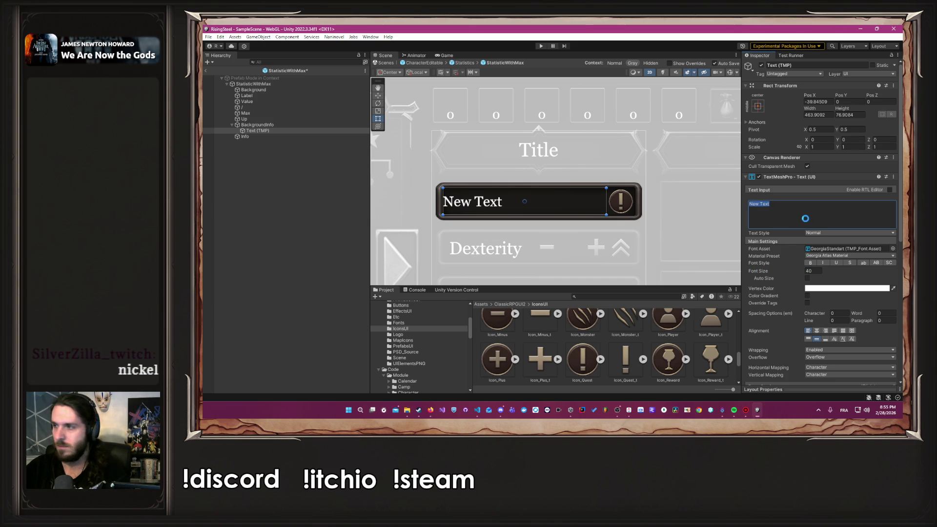
pyautogui.press('BackSpace')
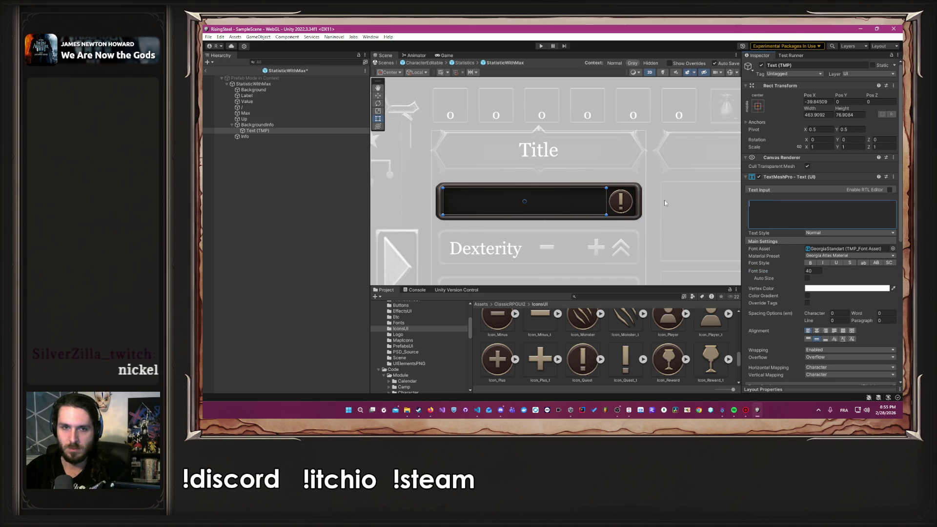
pyautogui.click(656, 202)
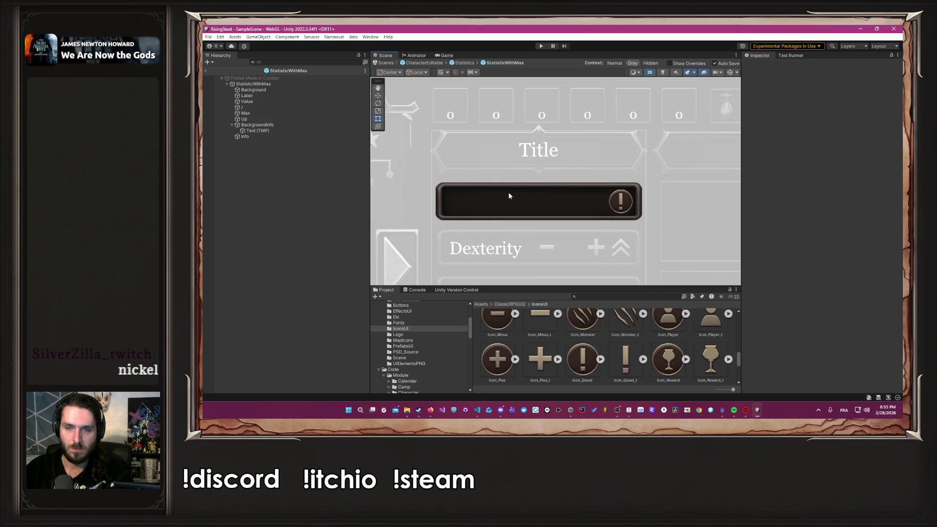
# Deactivate the Info icon in StatisticWithMax.
pyautogui.click(233, 125)
pyautogui.click(255, 131)
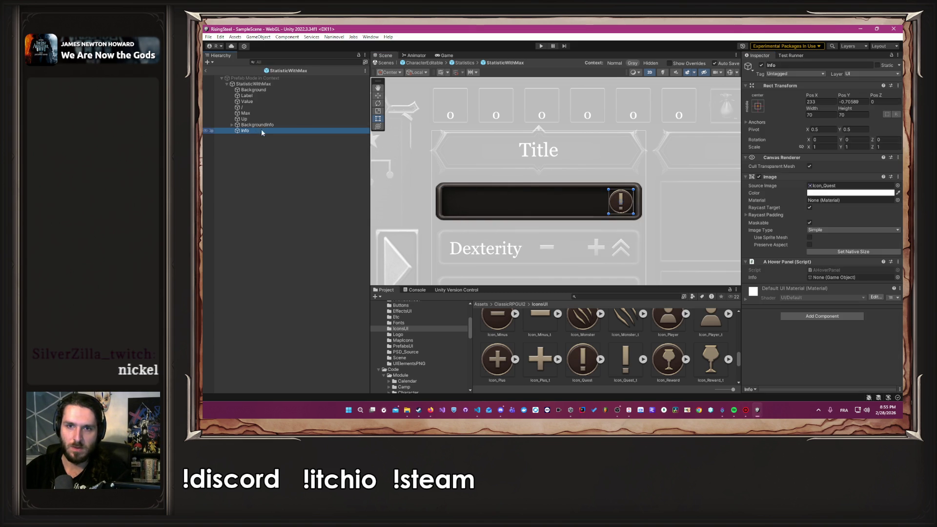
pyautogui.click(761, 65)
# Deactivate BackgroundInfo too, then go back up to the Statistics prefab.
pyautogui.click(244, 125)
pyautogui.hotkey('alt', 'shift', 'a')
pyautogui.click(669, 181)
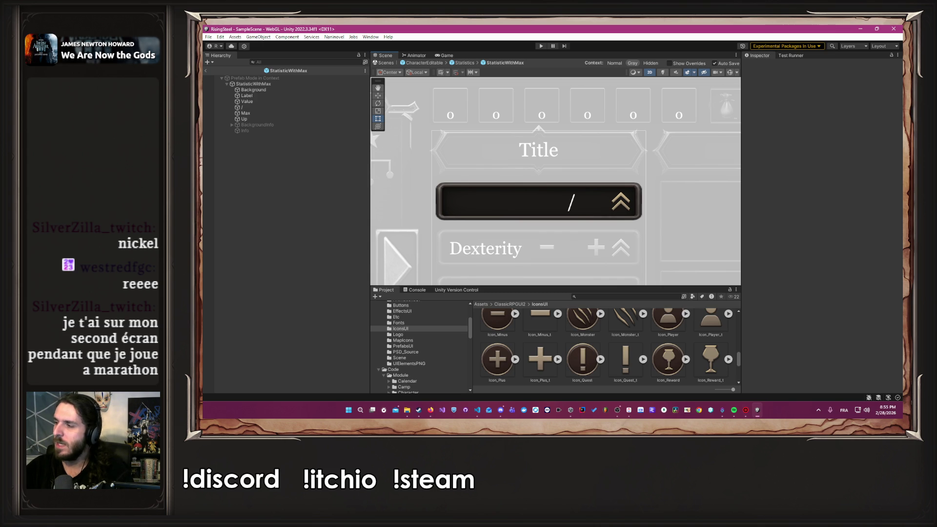
pyautogui.click(465, 62)
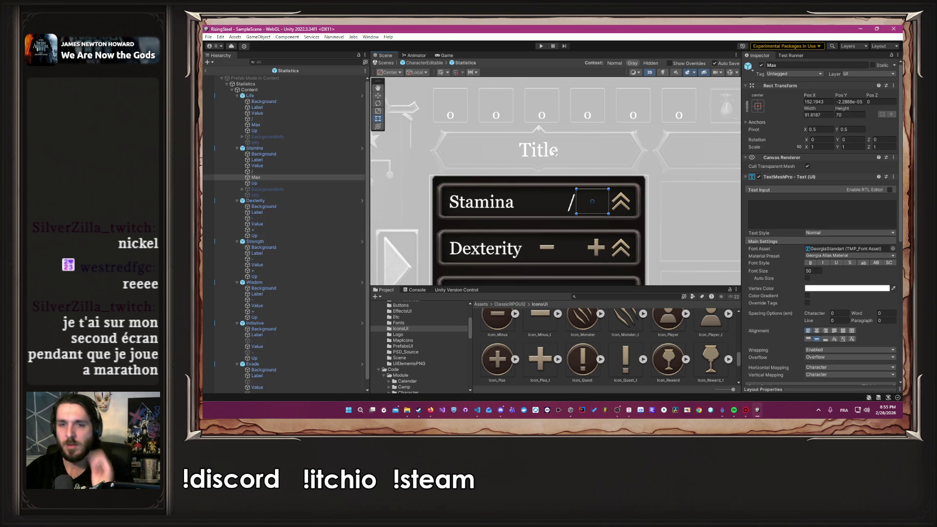
pyautogui.scroll(-4, 598, 202)
pyautogui.moveTo(680, 210)
pyautogui.mouseDown()
pyautogui.moveTo(670, 164)
pyautogui.moveTo(656, 154)
pyautogui.mouseUp()
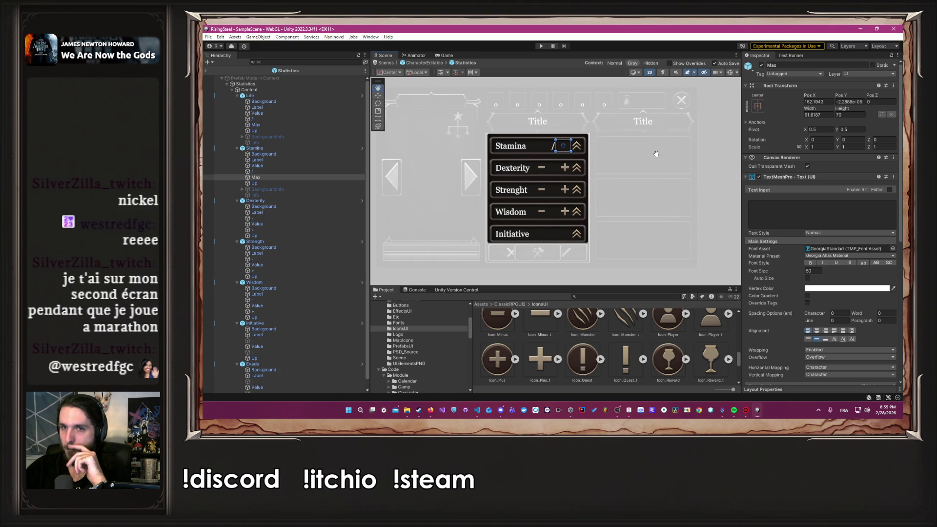
pyautogui.click(718, 157)
pyautogui.scroll(1, 572, 148)
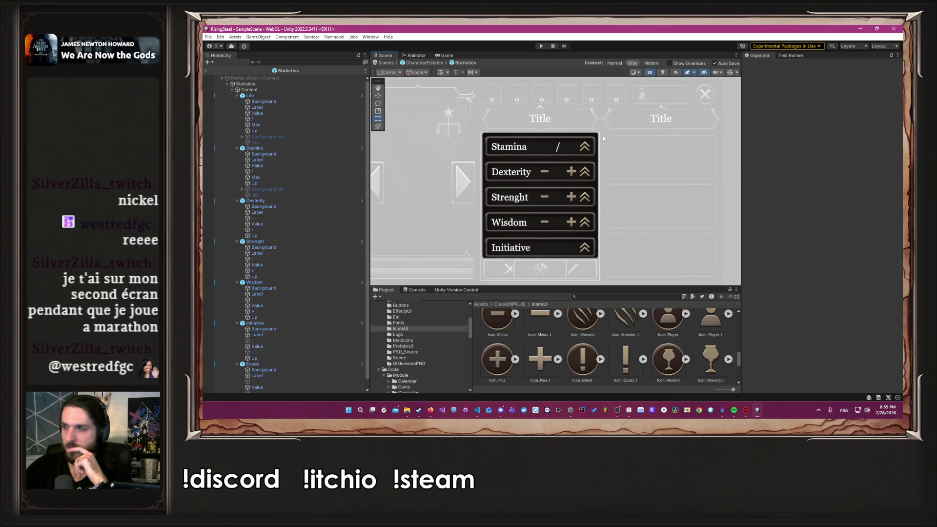
pyautogui.click(236, 95)
pyautogui.click(236, 101)
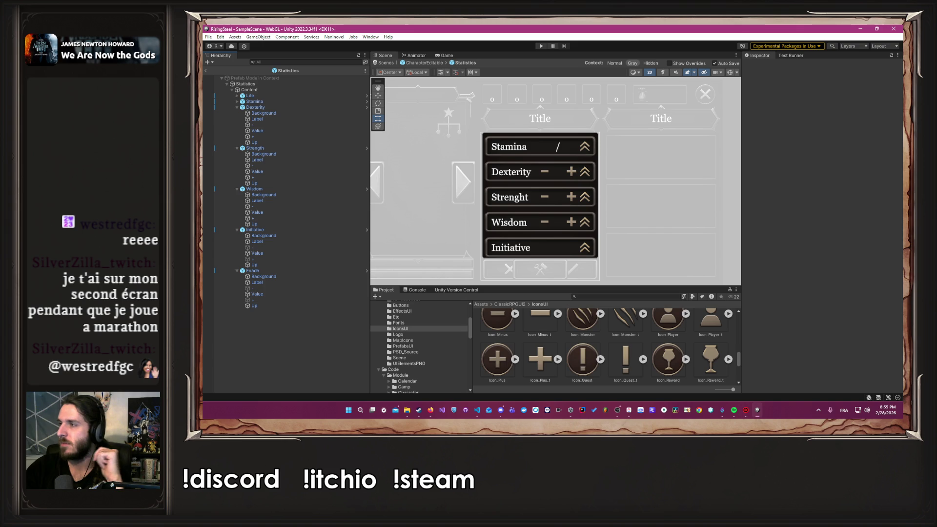
pyautogui.hotkey('alt', 'Tab')
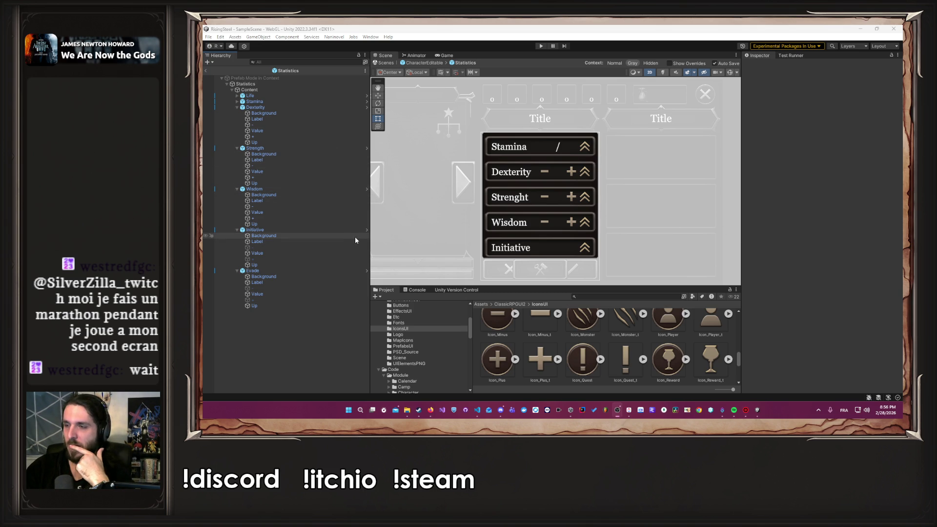
pyautogui.click(366, 148)
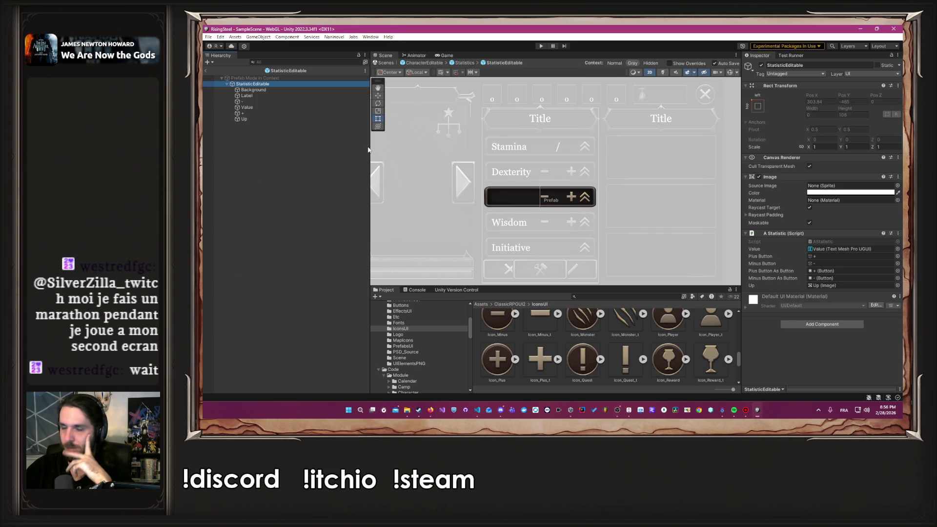
# Open the Dexterity stat's StatisticEditable prefab from the Statistics prefab.
pyautogui.click(402, 120)
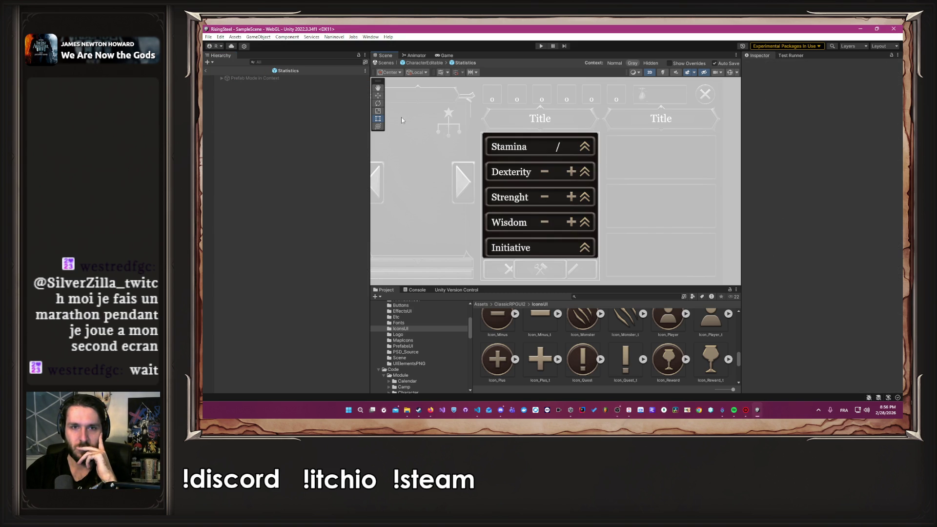
pyautogui.click(222, 78)
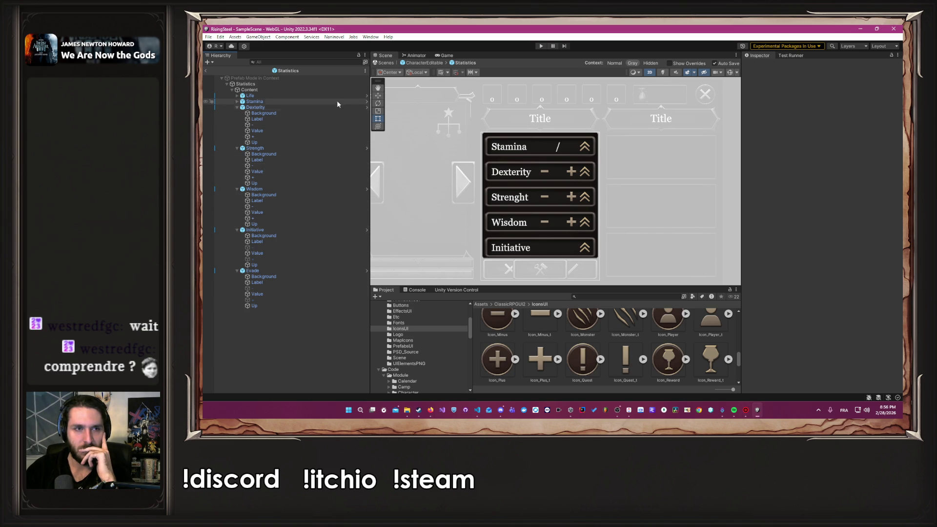
pyautogui.click(237, 101)
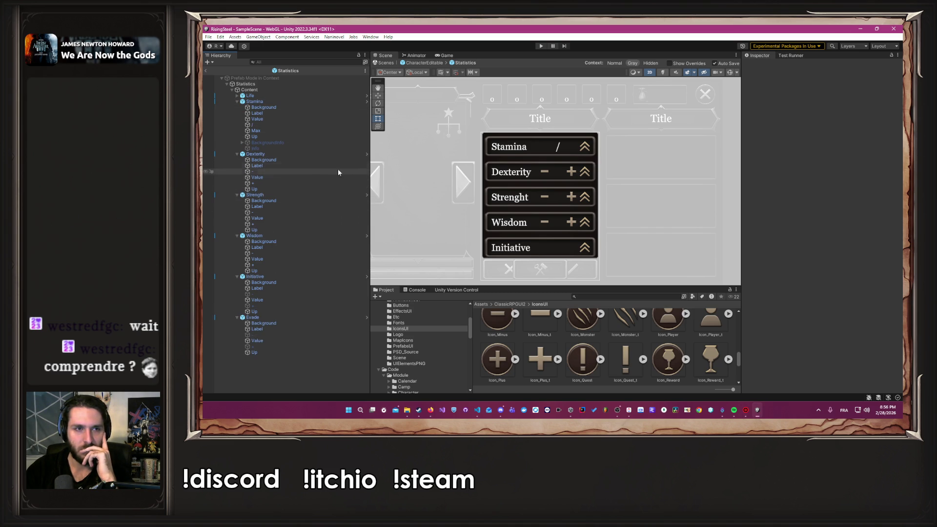
pyautogui.click(366, 154)
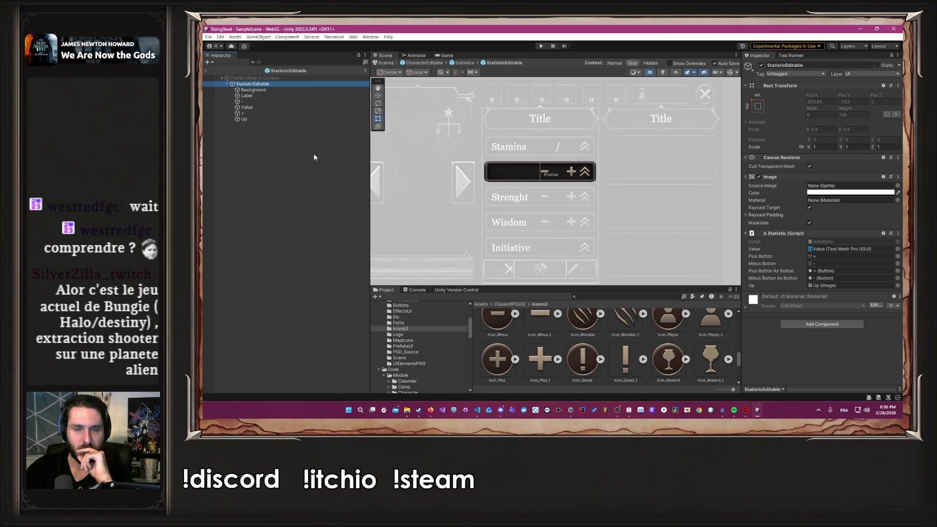
# Duplicate the Up arrow, name the copy Info, and give it the Icon_Quest image.
pyautogui.click(262, 119)
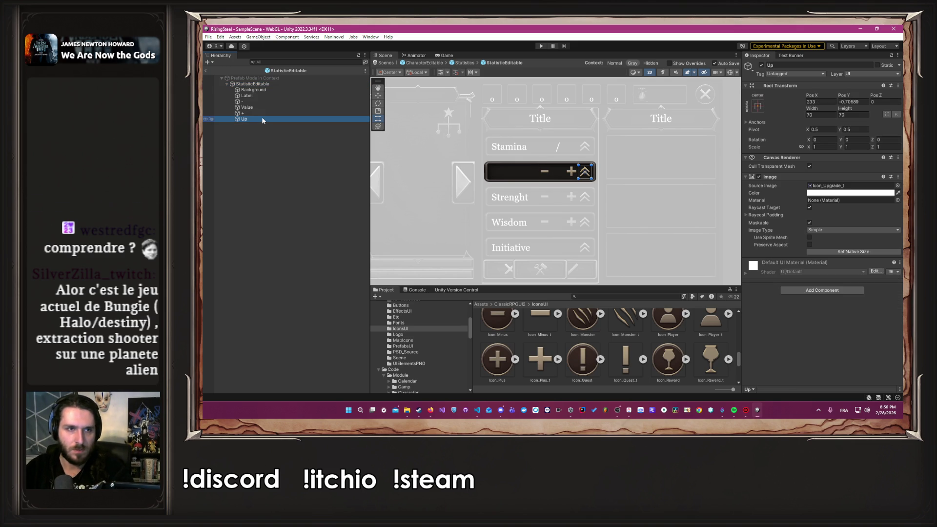
pyautogui.hotkey('ctrl', 'd')
pyautogui.click(804, 66)
pyautogui.write('Info')
pyautogui.press('Return')
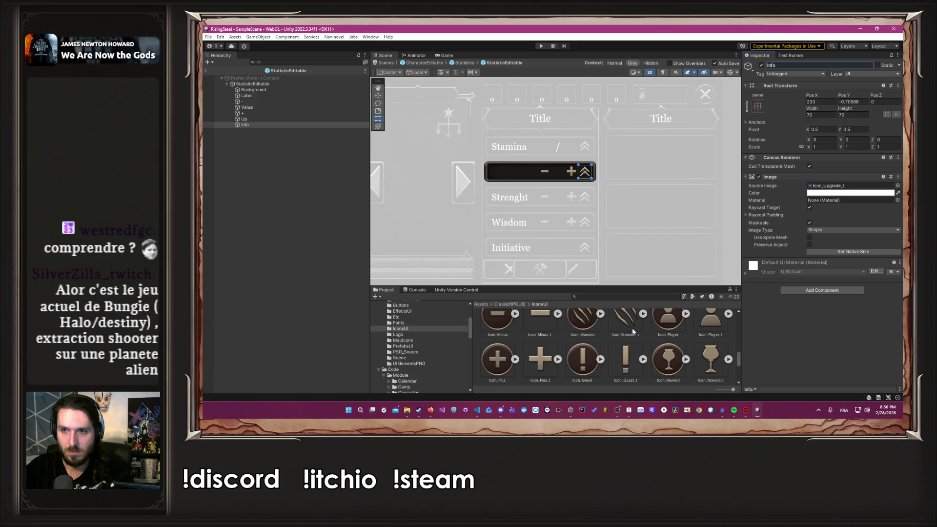
pyautogui.moveTo(591, 371); pyautogui.dragTo(836, 185)
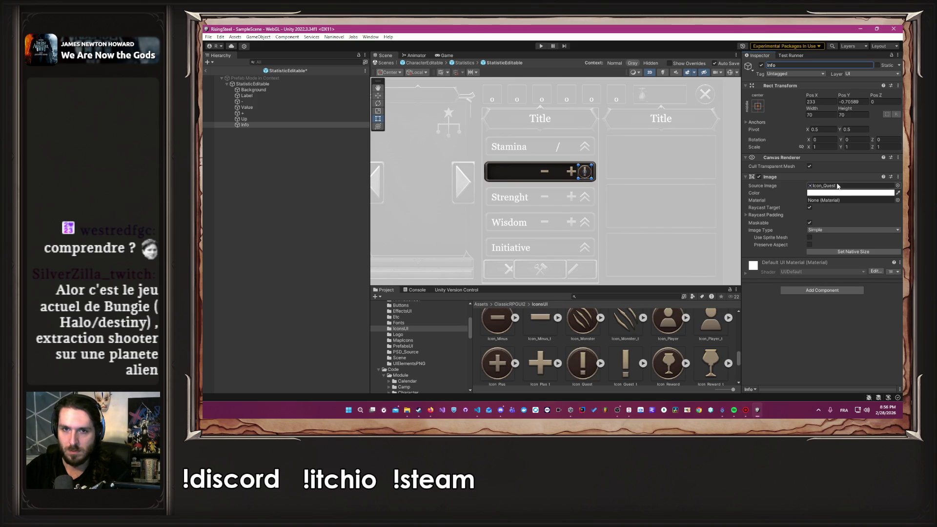
pyautogui.scroll(6, 560, 154)
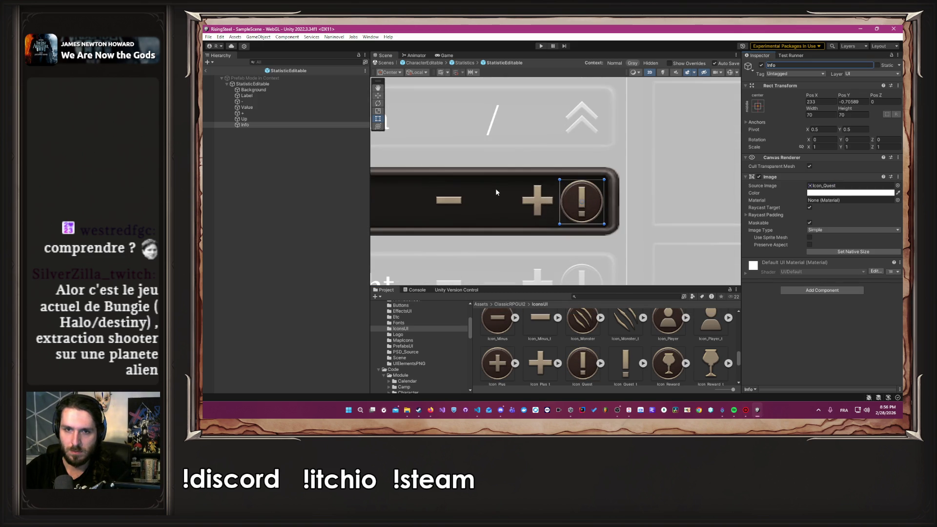
pyautogui.scroll(-5, 473, 200)
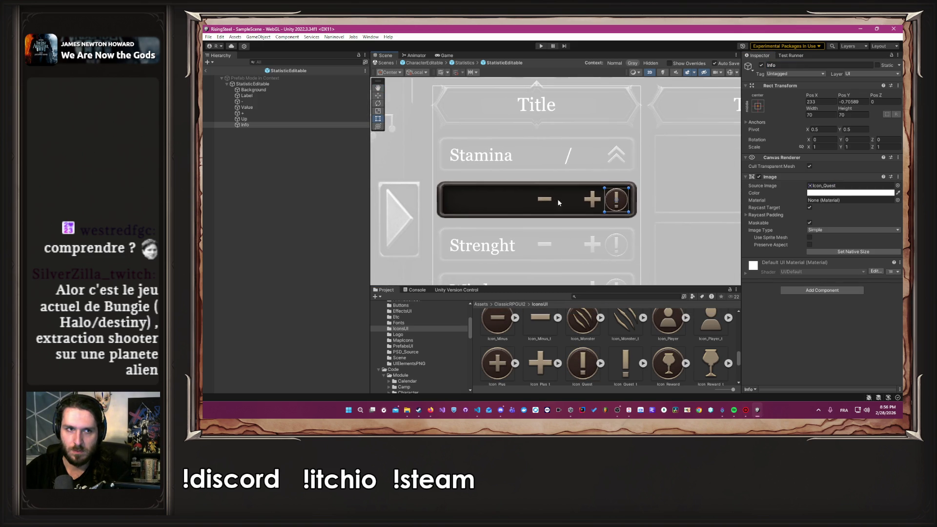
# Add A Hover Panel to Info, and place a Background duplicate between Up and Info.
pyautogui.click(835, 291)
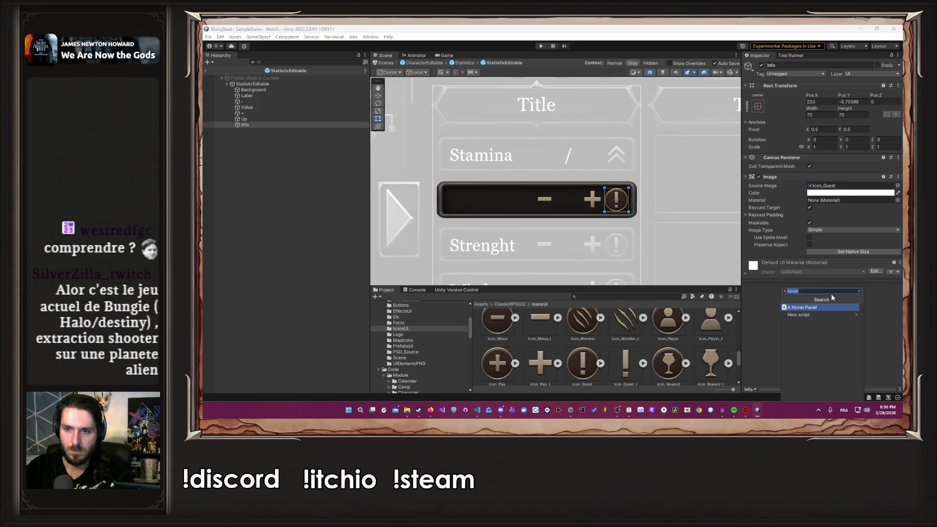
pyautogui.click(818, 308)
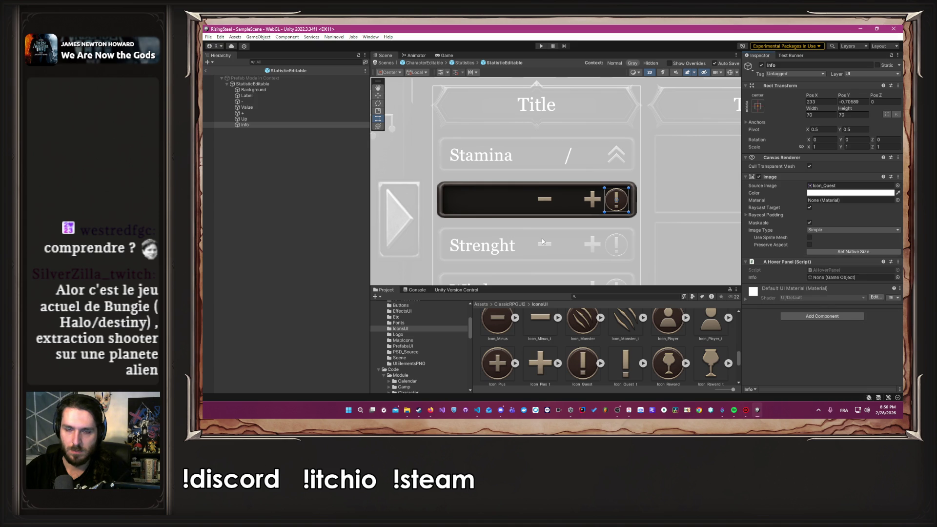
pyautogui.click(286, 90)
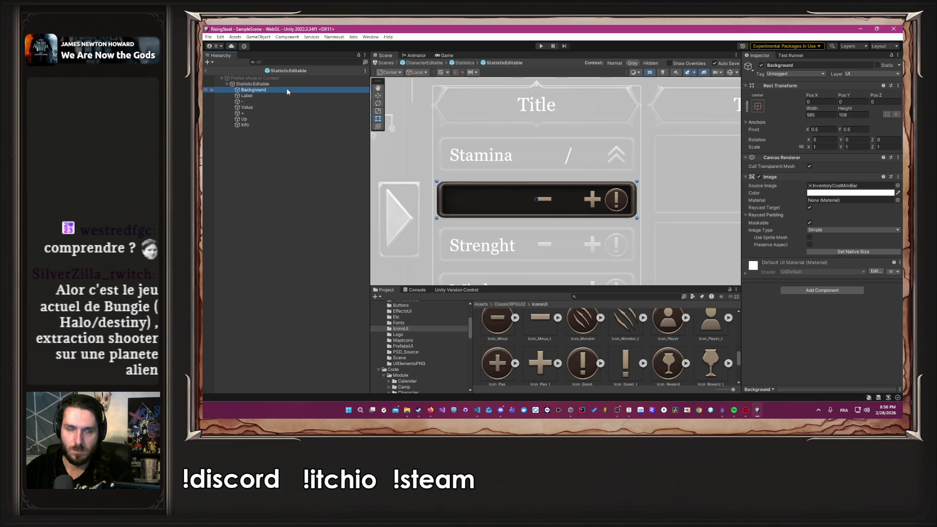
pyautogui.hotkey('ctrl', 'd')
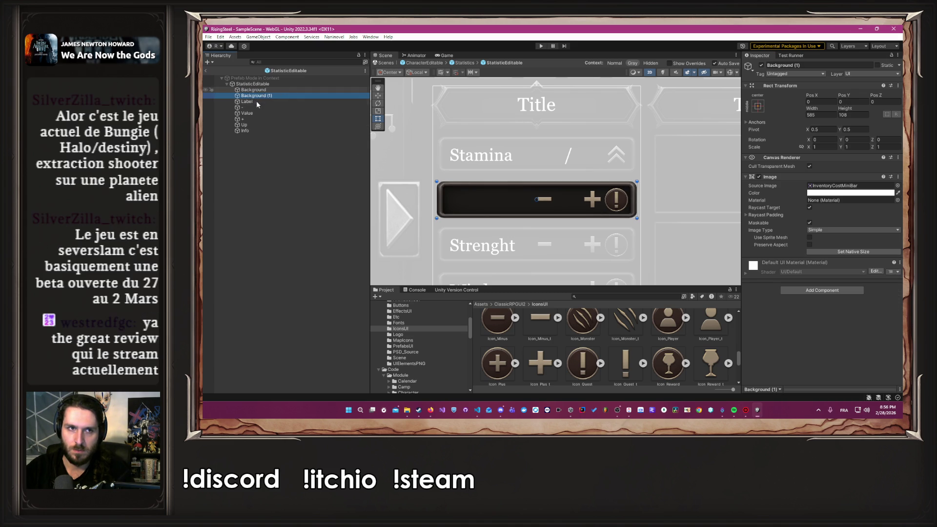
pyautogui.moveTo(267, 101); pyautogui.dragTo(273, 129)
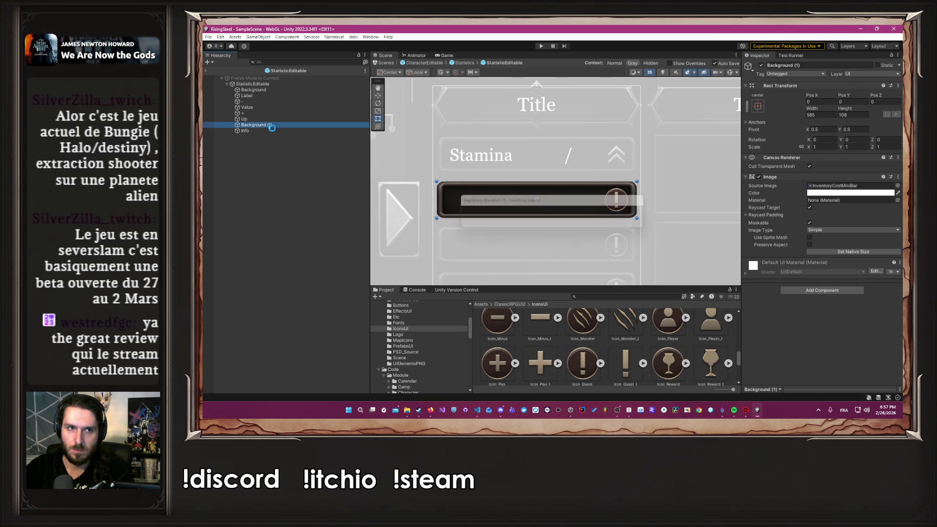
pyautogui.click(834, 66)
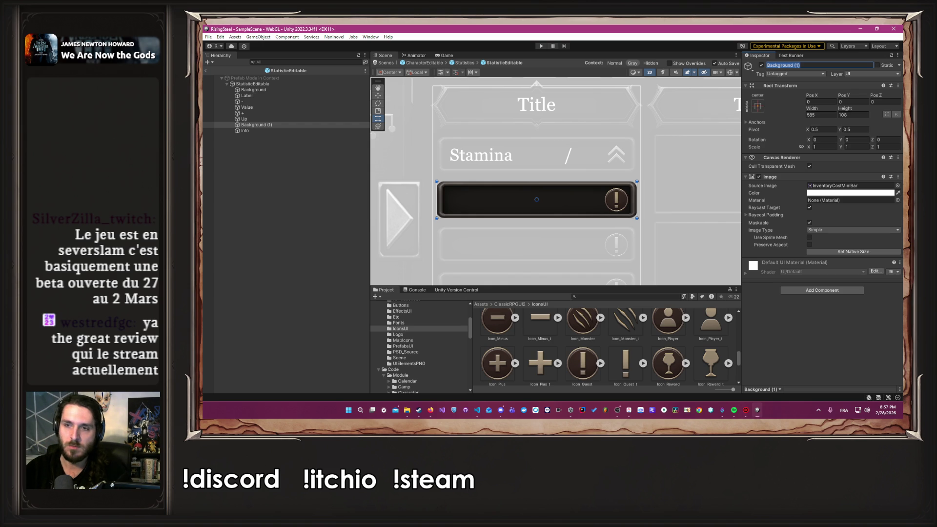
# Name the background copy BackgroundInfo and add a Text - TextMeshPro child to it.
pyautogui.press('Right')
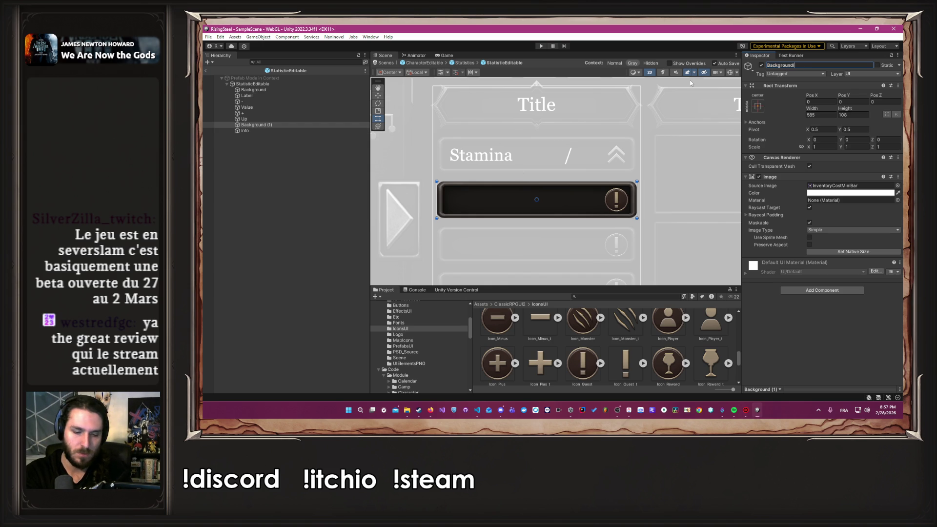
pyautogui.press('Return')
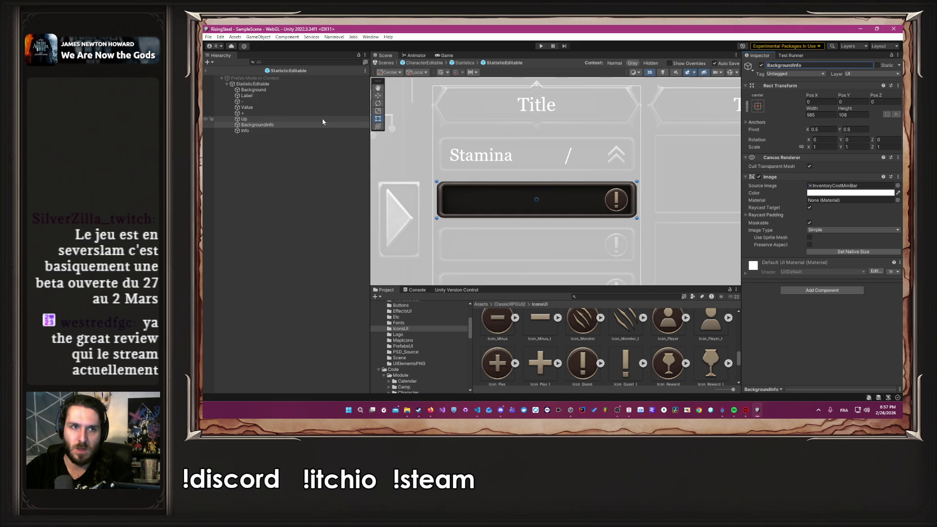
pyautogui.rightClick(255, 126)
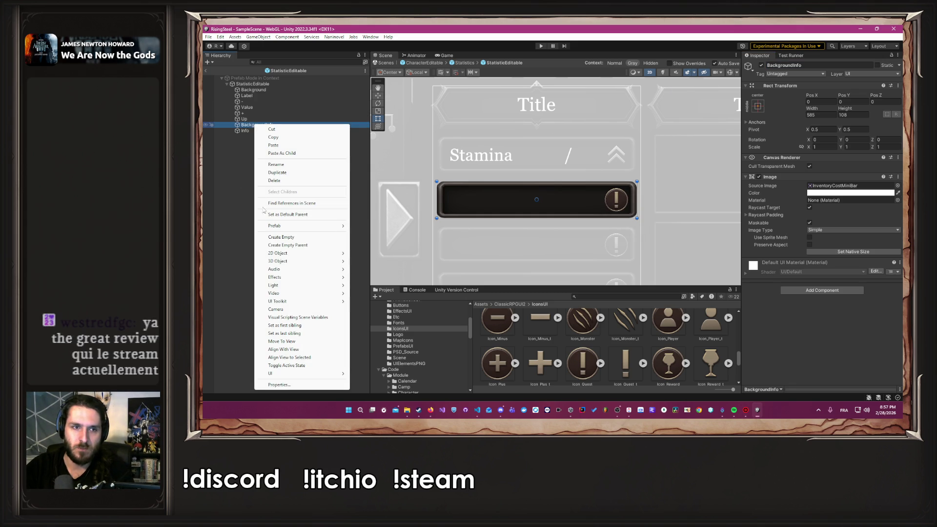
pyautogui.moveTo(315, 225)
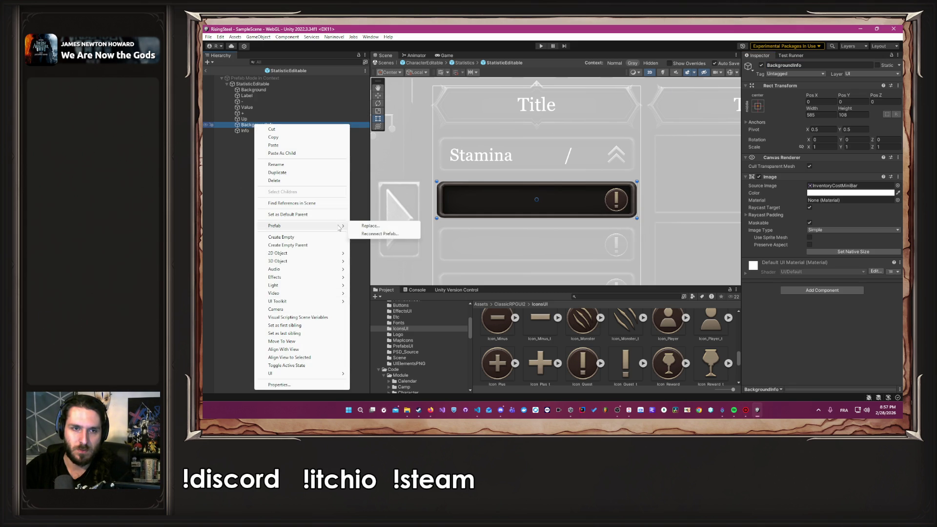
pyautogui.moveTo(326, 374)
pyautogui.click(407, 259)
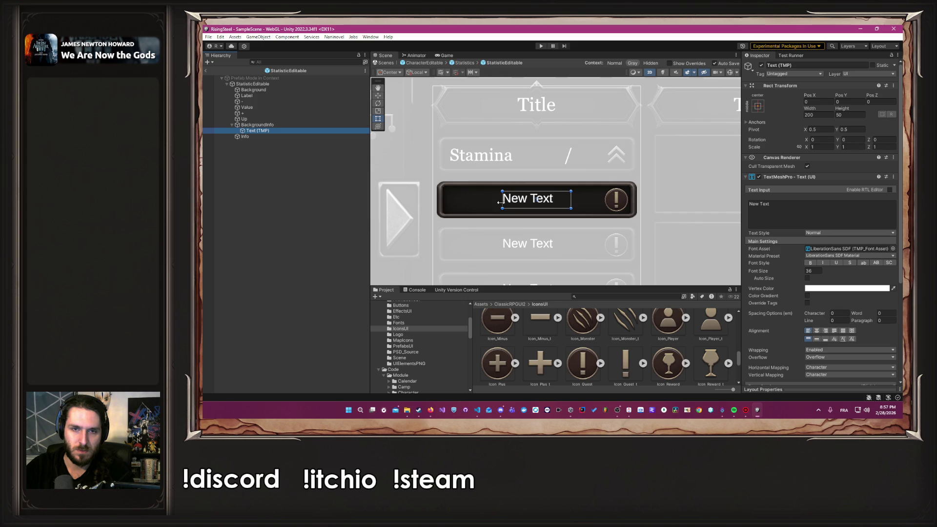
# Stretch the text box across the bar and centre it horizontally.
pyautogui.moveTo(502, 200); pyautogui.dragTo(443, 200)
pyautogui.scroll(3, 521, 193)
pyautogui.moveTo(601, 211)
pyautogui.mouseDown()
pyautogui.moveTo(650, 211)
pyautogui.moveTo(628, 182)
pyautogui.mouseUp()
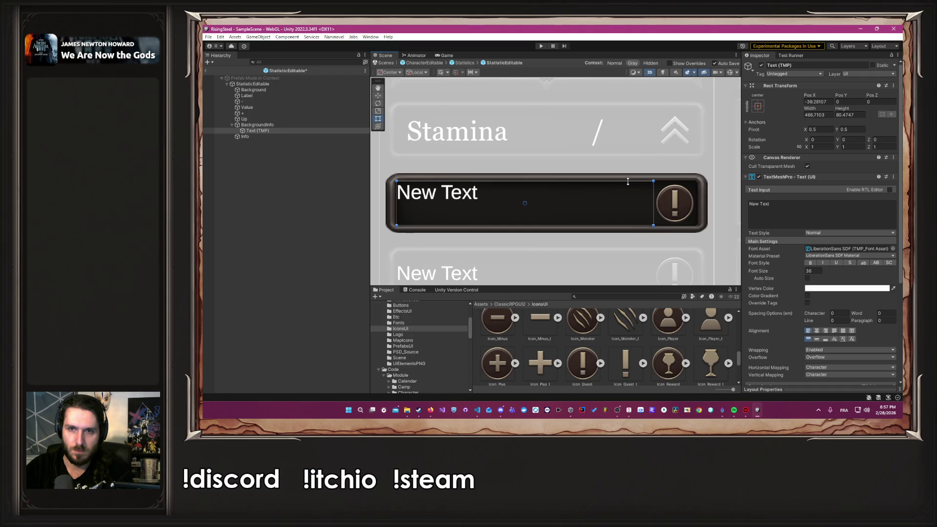
pyautogui.click(815, 331)
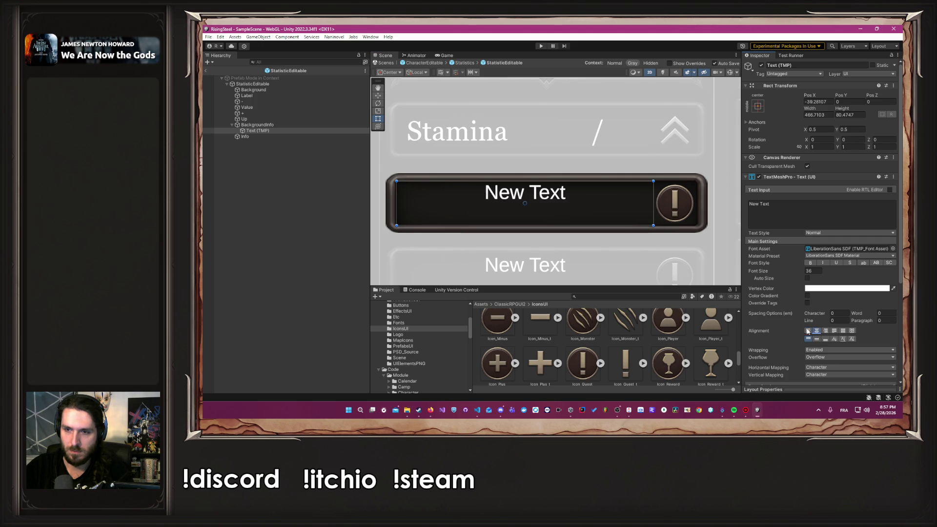
# Centre the text vertically and set it to GeorgiaText at font size 40.
pyautogui.click(815, 339)
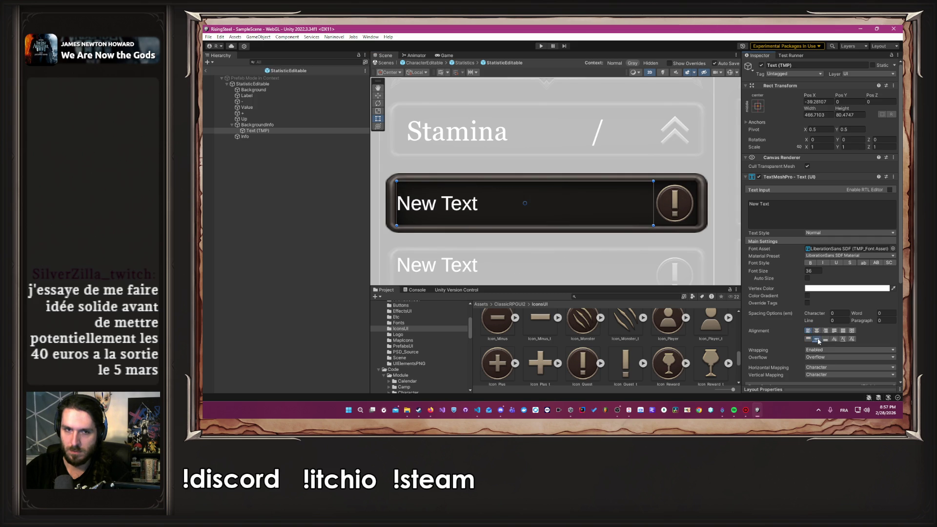
pyautogui.click(892, 248)
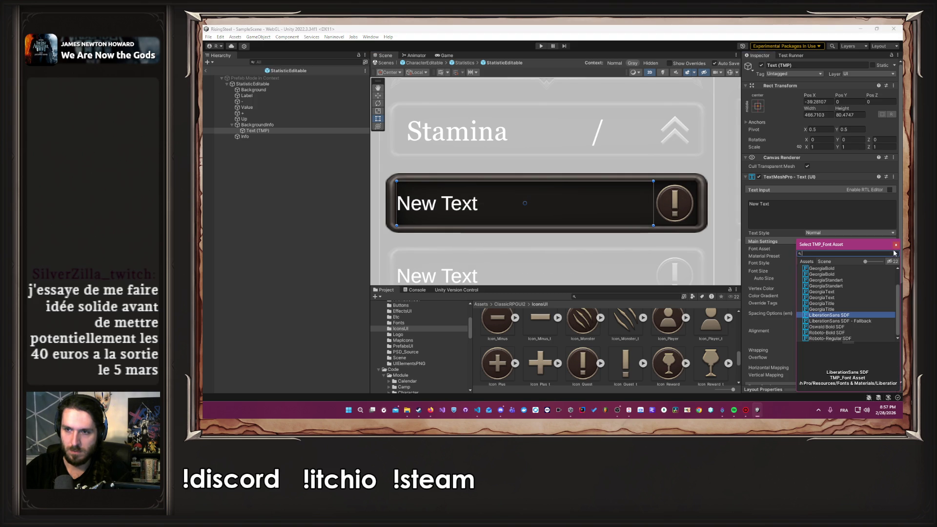
pyautogui.click(836, 292)
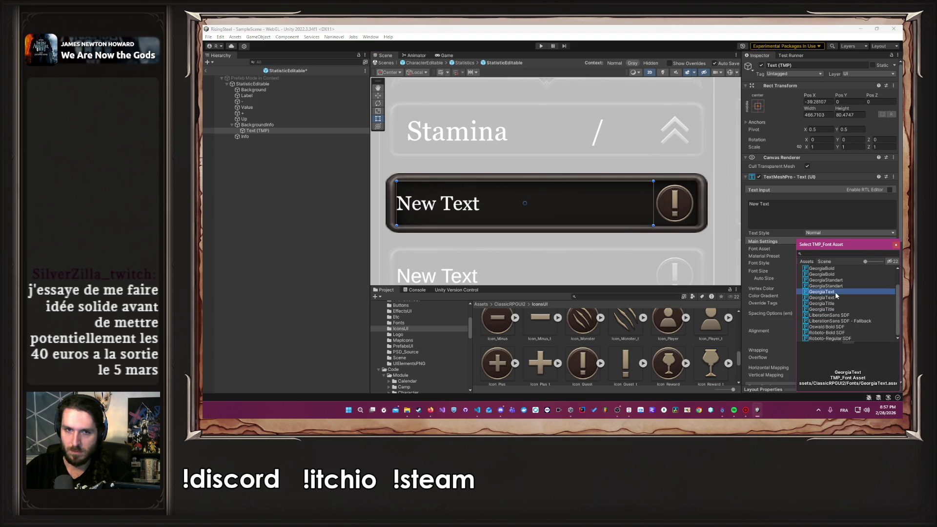
pyautogui.click(896, 245)
pyautogui.click(813, 271)
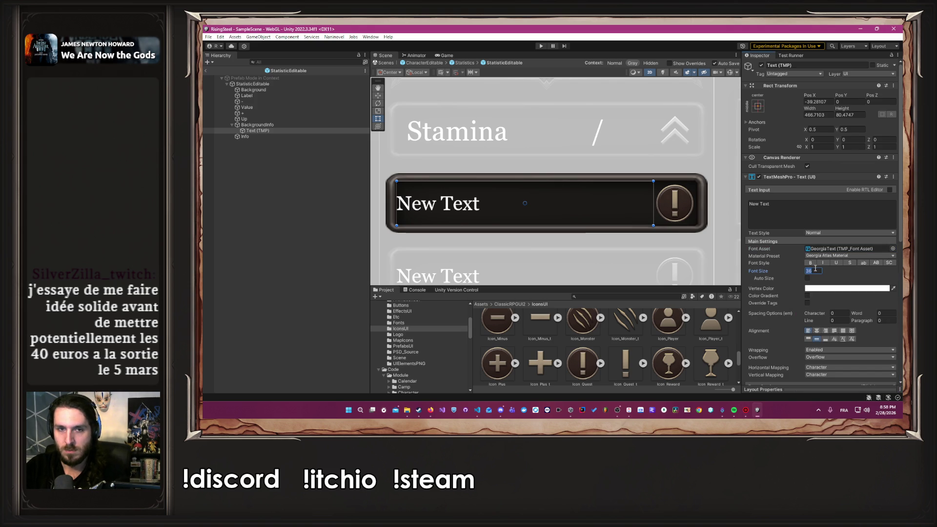
pyautogui.write('10')
pyautogui.press('BackSpace')
pyautogui.press('BackSpace')
pyautogui.write('40')
# Delete the New Text placeholder and return to the Statistics prefab.
pyautogui.click(797, 215)
pyautogui.press('BackSpace')
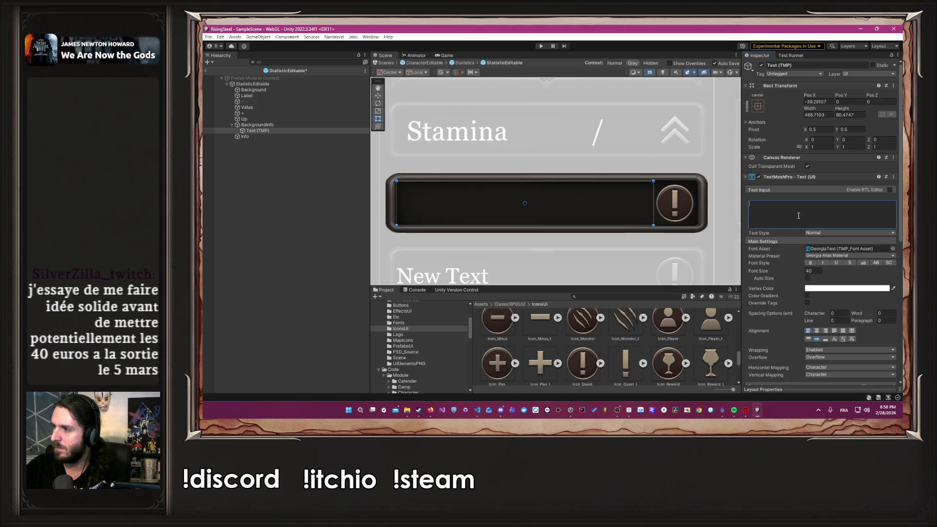
pyautogui.hotkey('alt', 'Tab')
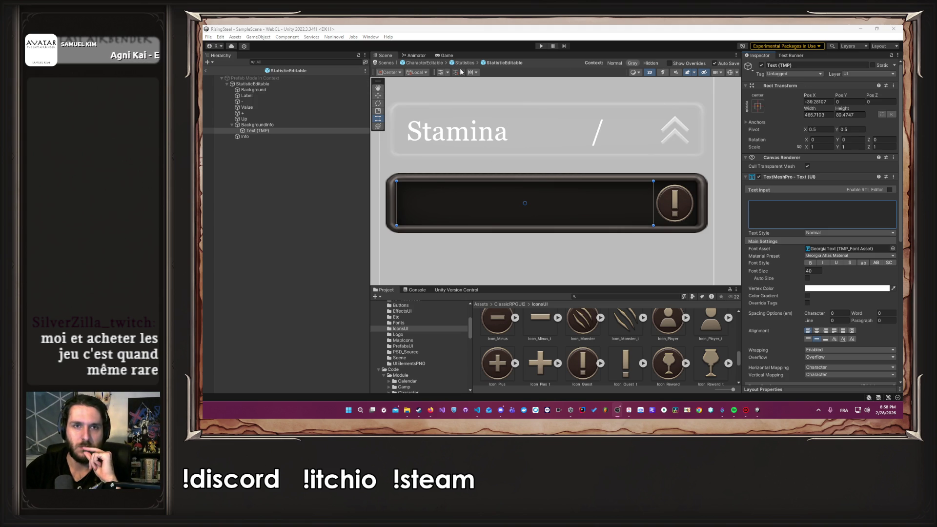
pyautogui.click(433, 75)
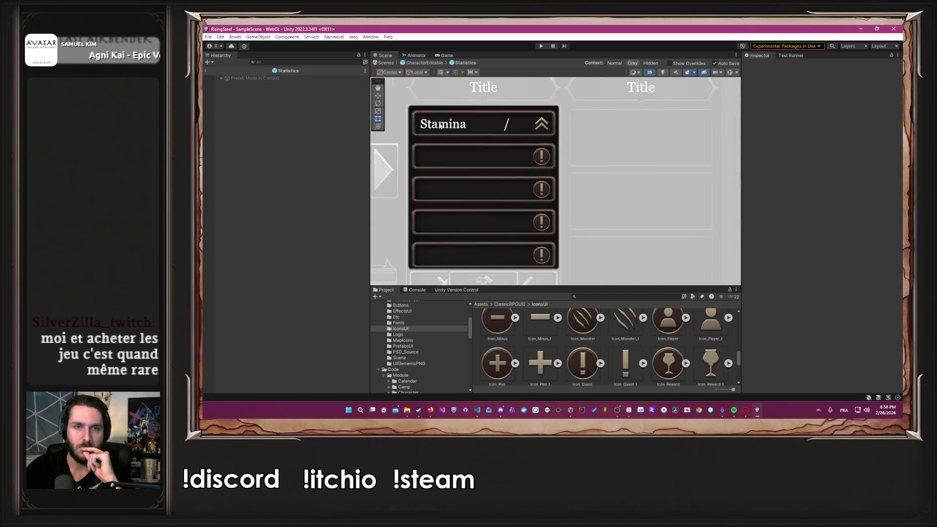
# Open CharacterEditable, then the Dexterity stat's StatisticEditable prefab.
pyautogui.click(425, 64)
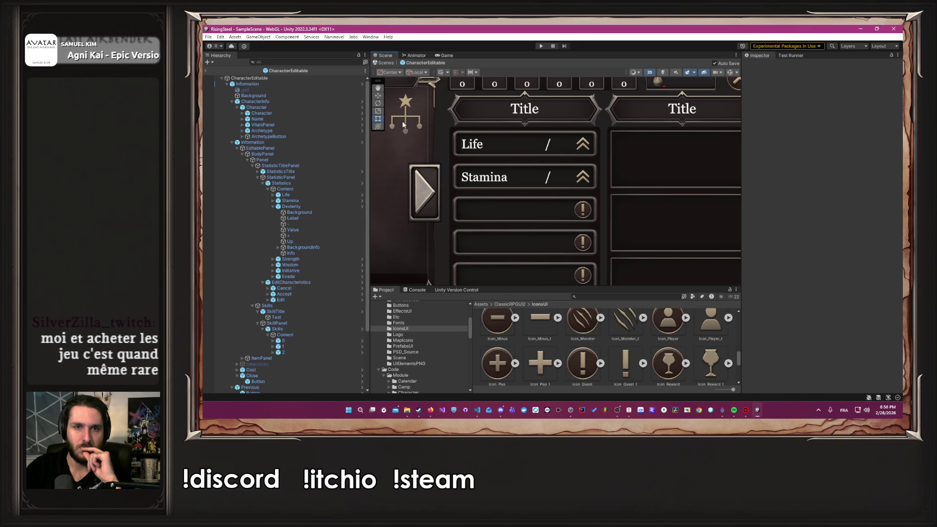
pyautogui.scroll(-2, 358, 210)
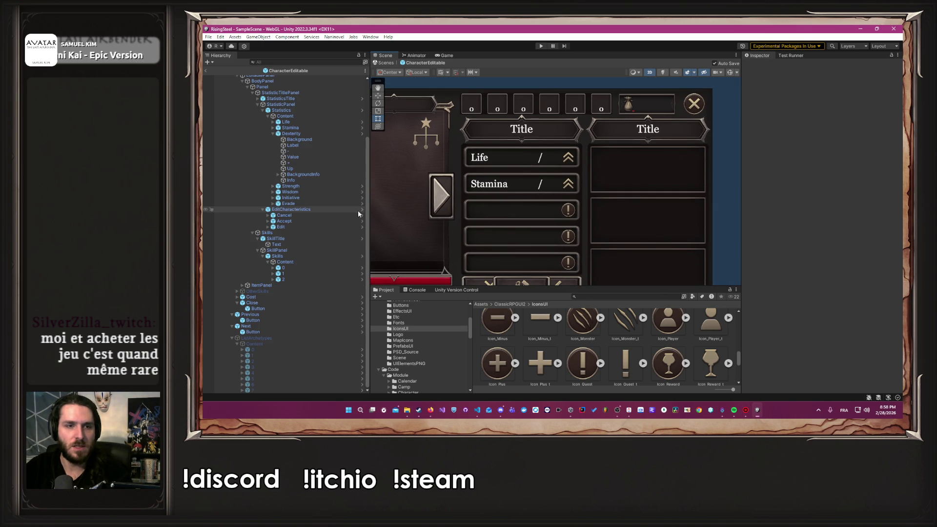
pyautogui.scroll(2, 349, 228)
pyautogui.scroll(3, 595, 229)
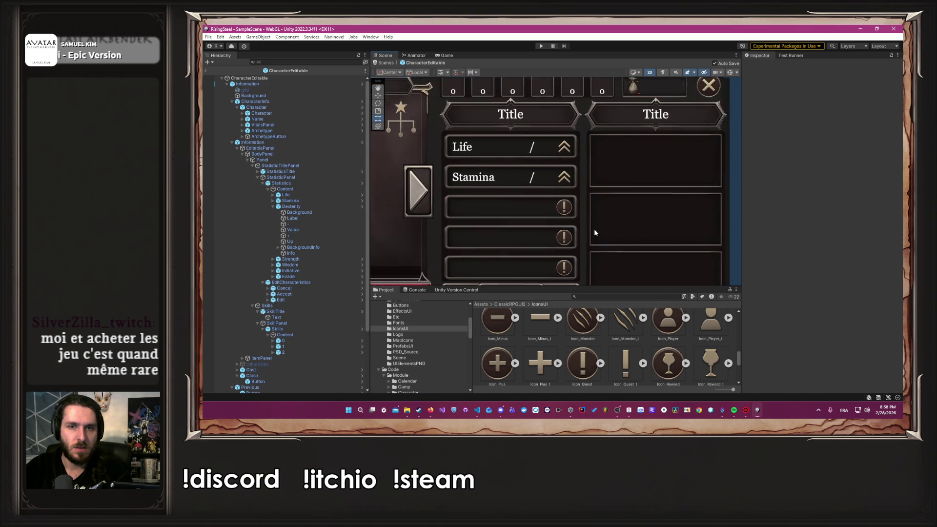
pyautogui.click(361, 207)
# Hide BackgroundInfo and assign it to the Info field of Info's A Hover Panel.
pyautogui.click(283, 125)
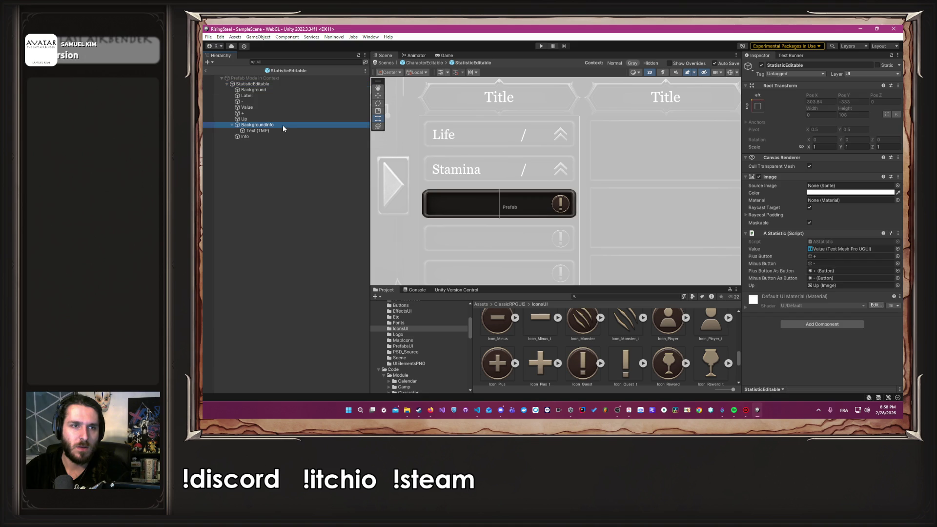
pyautogui.click(761, 65)
pyautogui.click(273, 136)
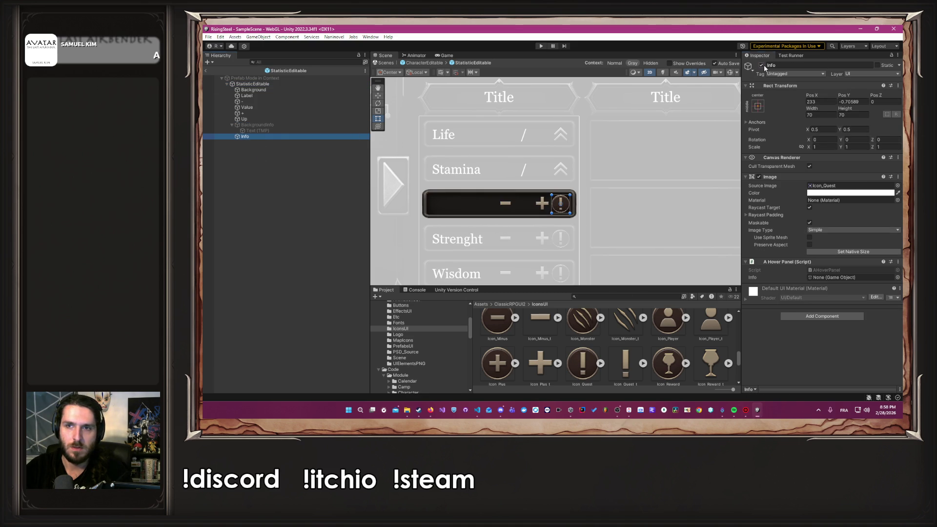
pyautogui.click(762, 66)
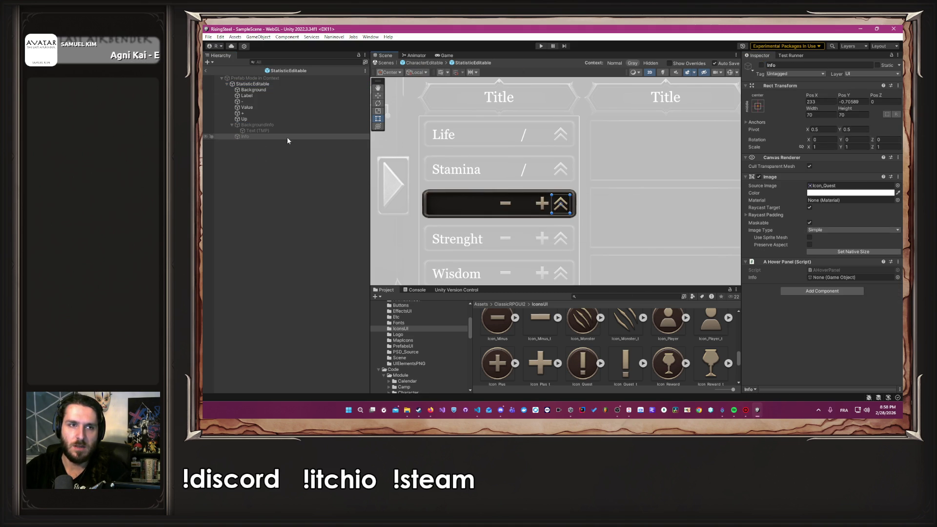
pyautogui.click(761, 65)
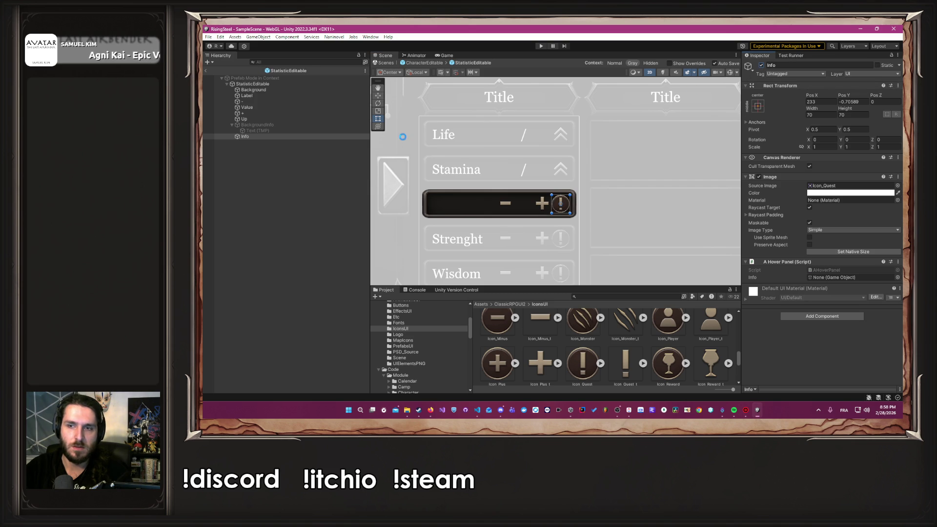
pyautogui.moveTo(257, 125); pyautogui.dragTo(853, 277)
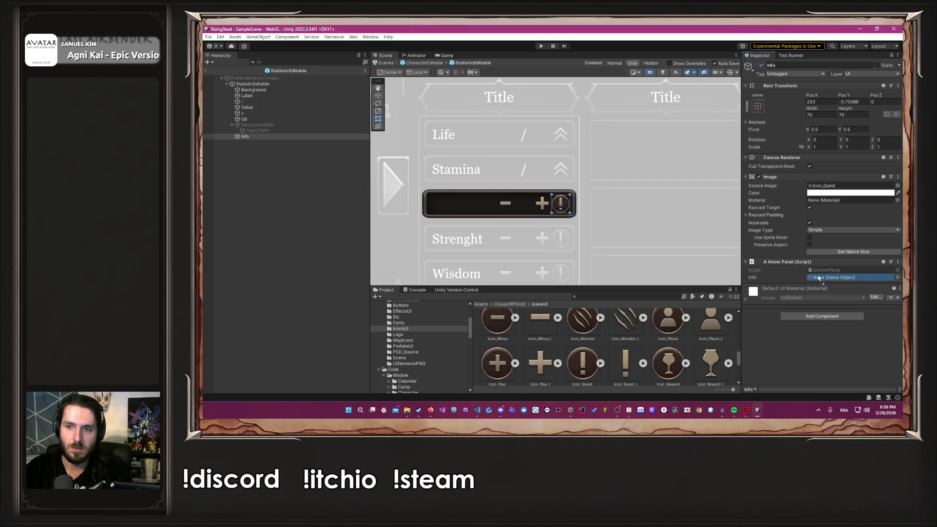
# Back in CharacterEditable, select Stamina's BackgroundInfo Text (TMP) to inspect its layout.
pyautogui.click(424, 62)
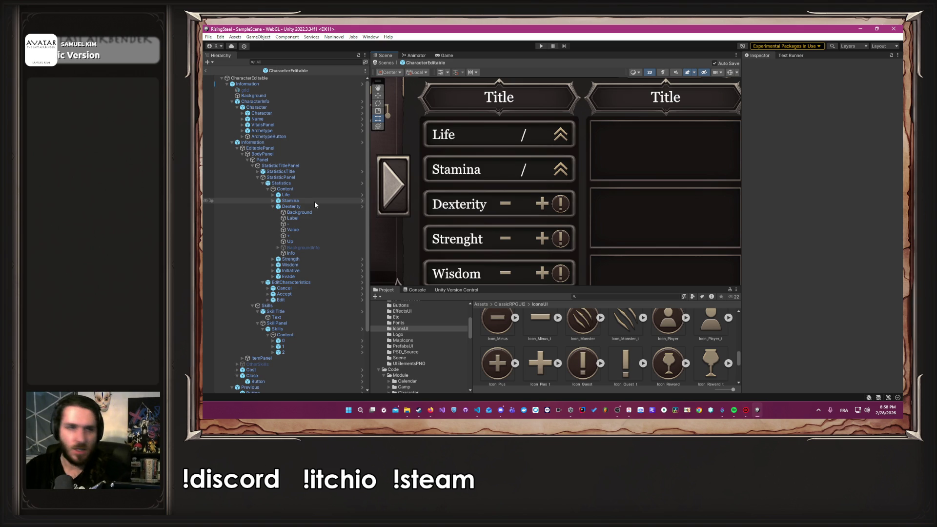
pyautogui.click(273, 201)
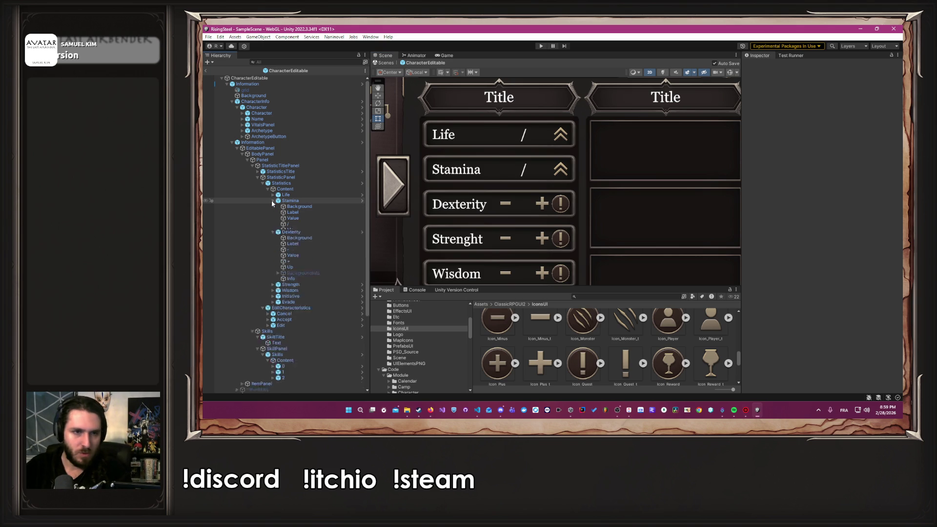
pyautogui.click(277, 241)
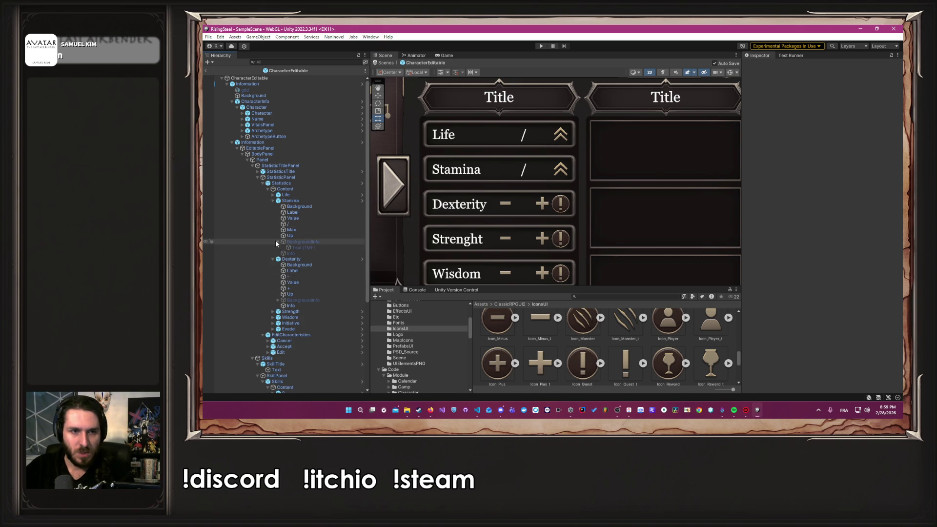
pyautogui.click(303, 248)
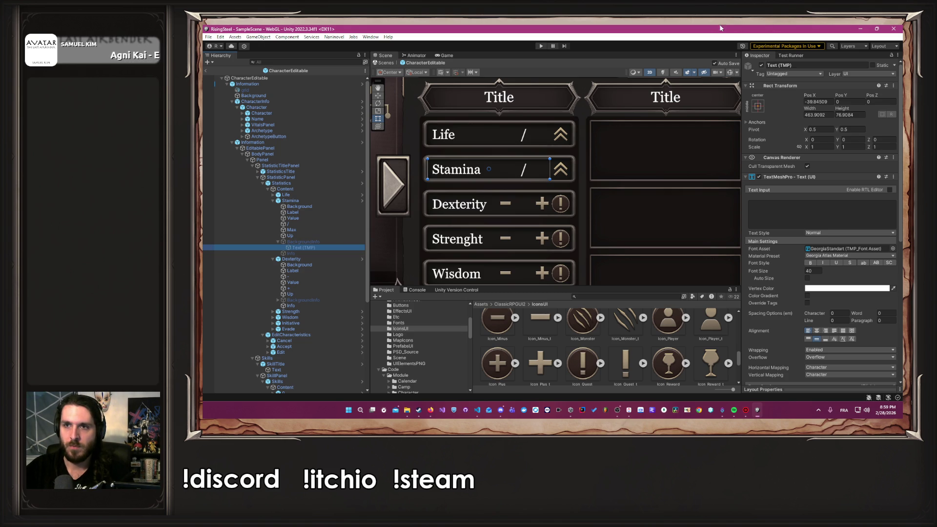
pyautogui.press('Print')
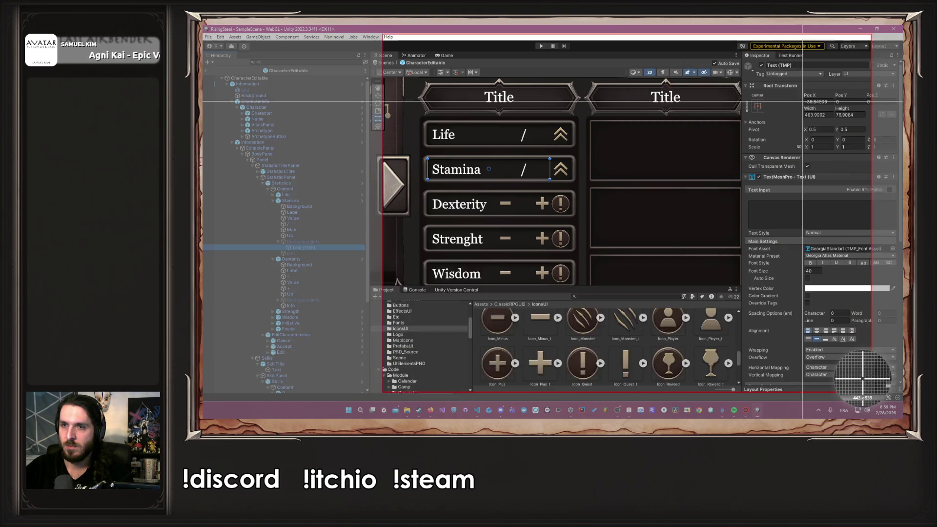
# Capture Stamina's info text settings with Screenpresso, view the screenshot, and close it.
pyautogui.click(819, 80)
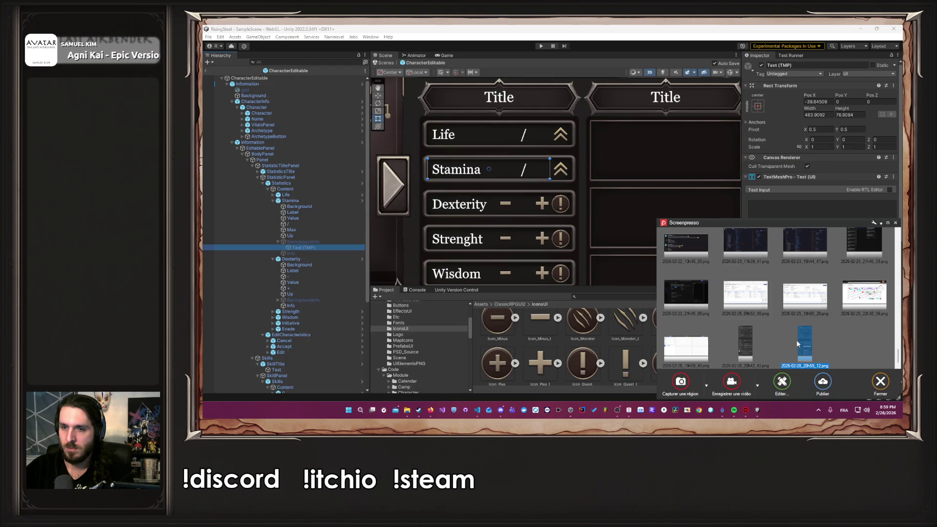
pyautogui.doubleClick(802, 343)
pyautogui.press('Escape')
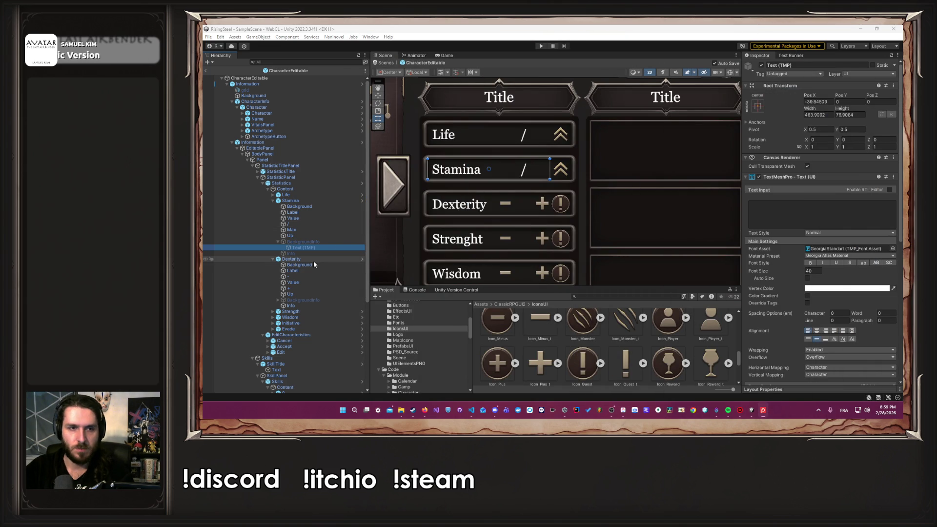
# Set Pos X -39.84509 on the Dexterity BackgroundInfo Text (TMP).
pyautogui.click(362, 259)
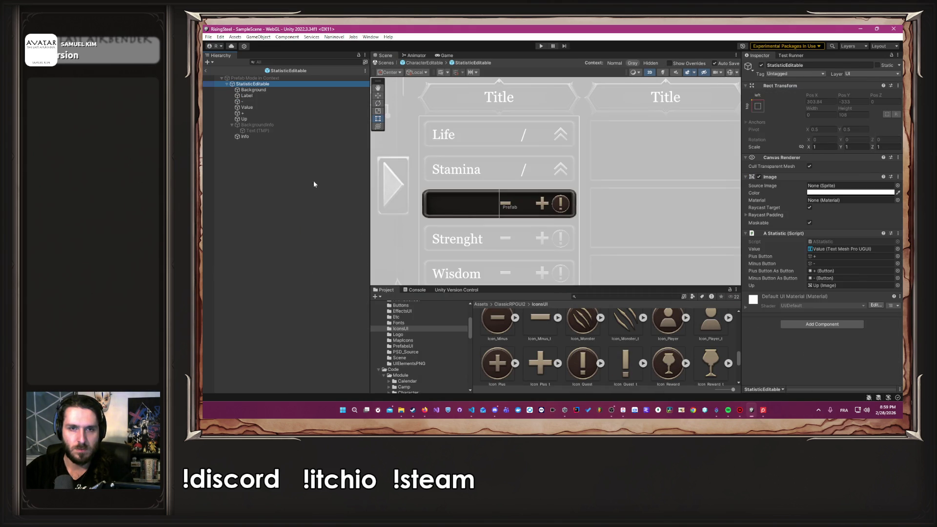
pyautogui.click(275, 131)
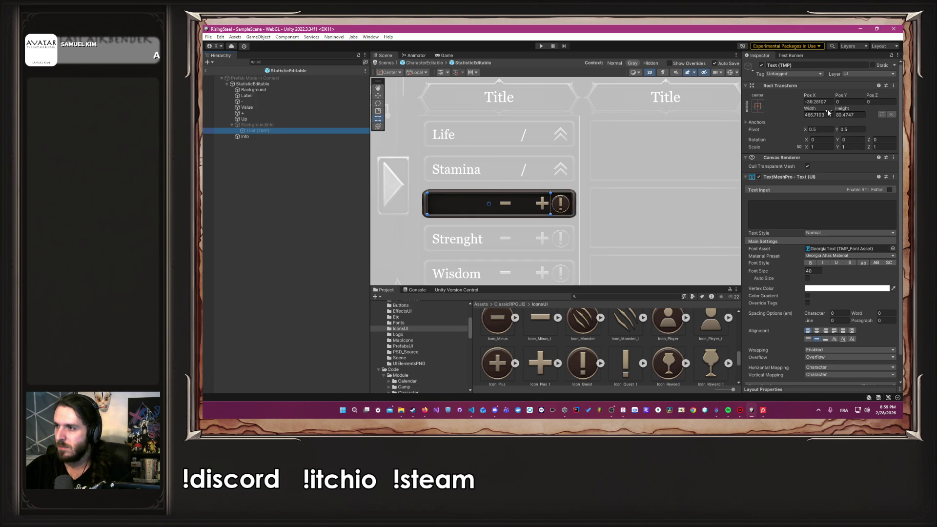
pyautogui.click(815, 102)
pyautogui.press('BackSpace')
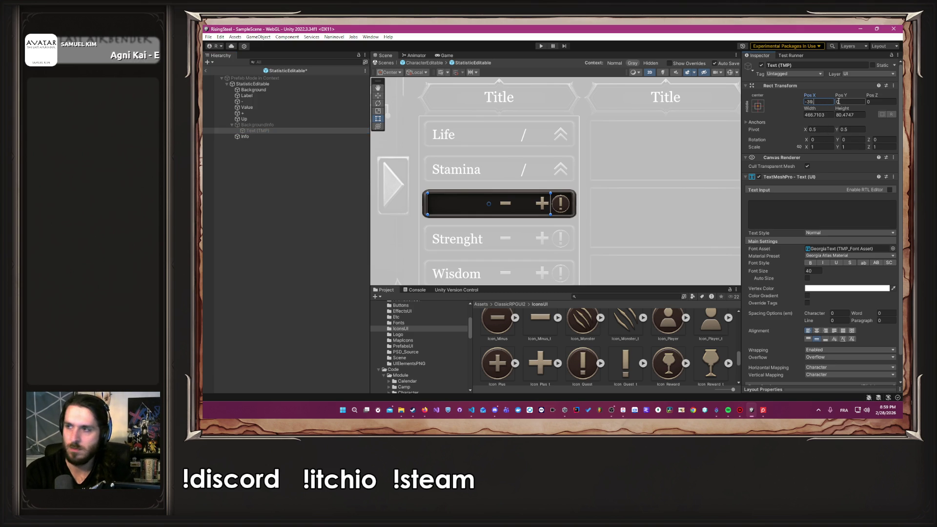
pyautogui.write('84509')
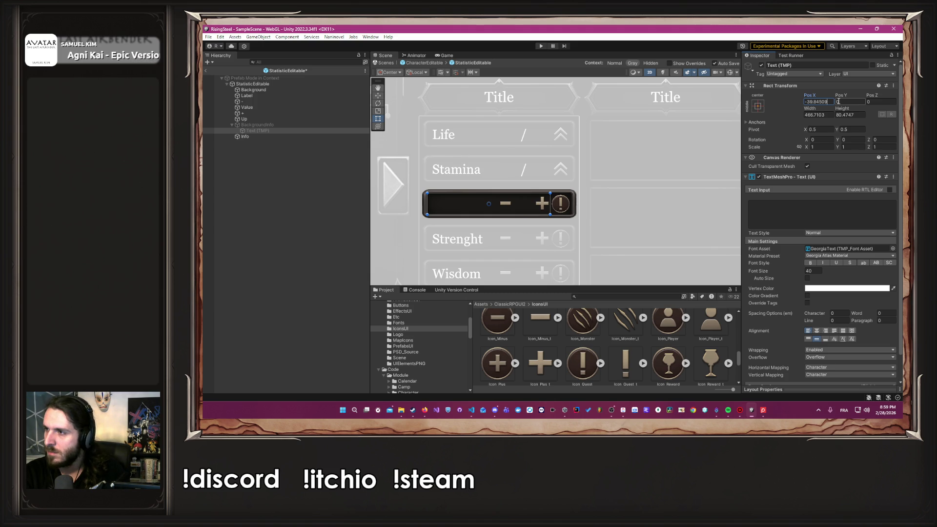
pyautogui.press('Tab')
pyautogui.press('Tab')
pyautogui.press('Tab')
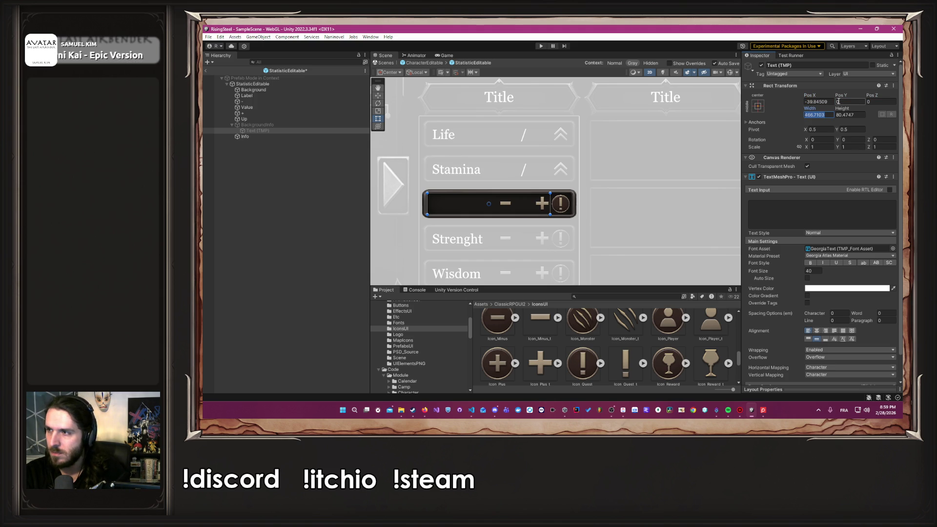
# Set width 463.909 and height 76.9084, save the prefab, and return to CharacterEditable.
pyautogui.write('463')
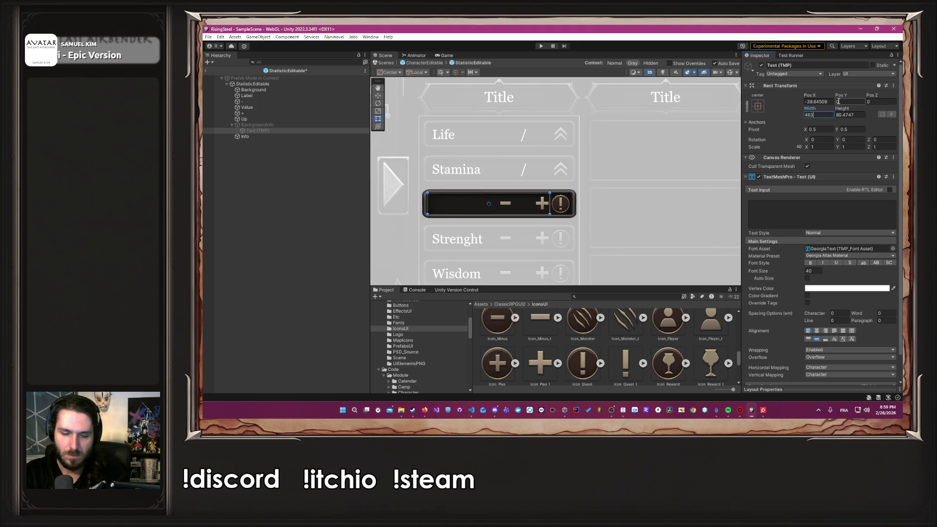
pyautogui.write('.9092')
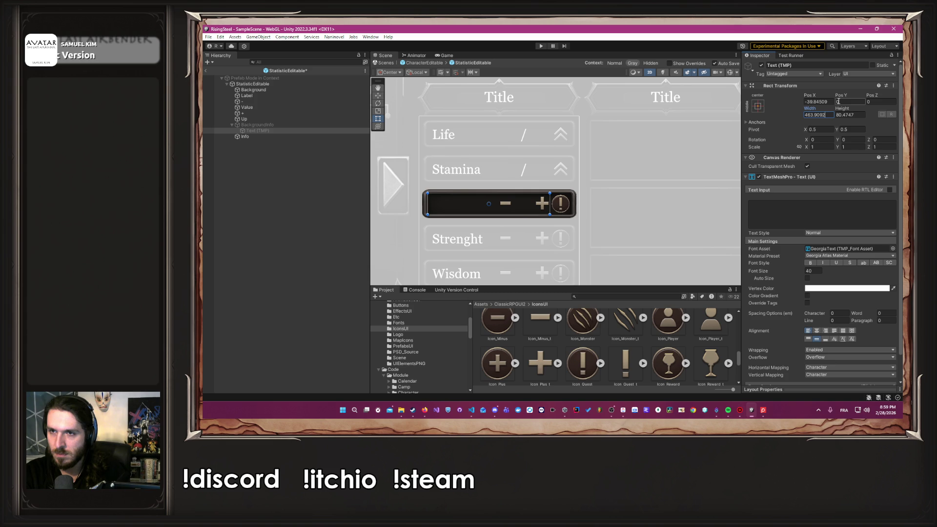
pyautogui.press('Tab')
pyautogui.write('76.')
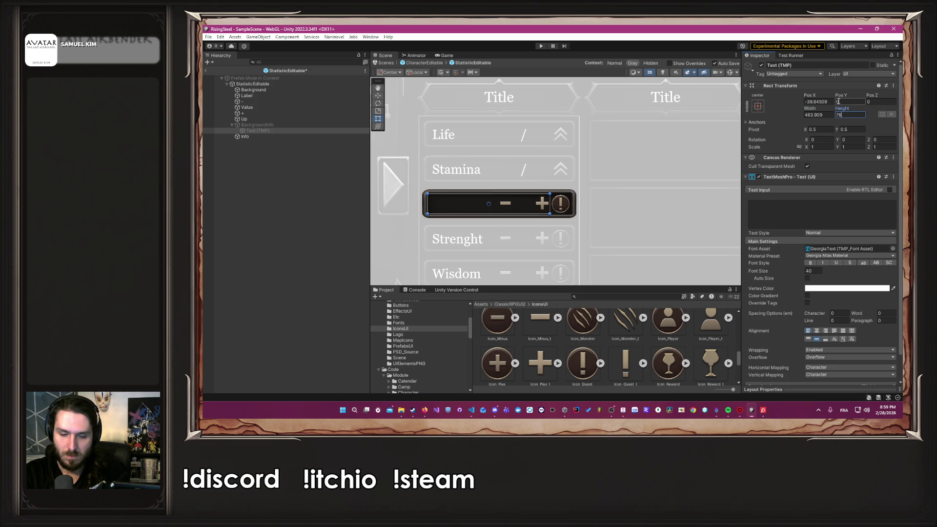
pyautogui.write('9084')
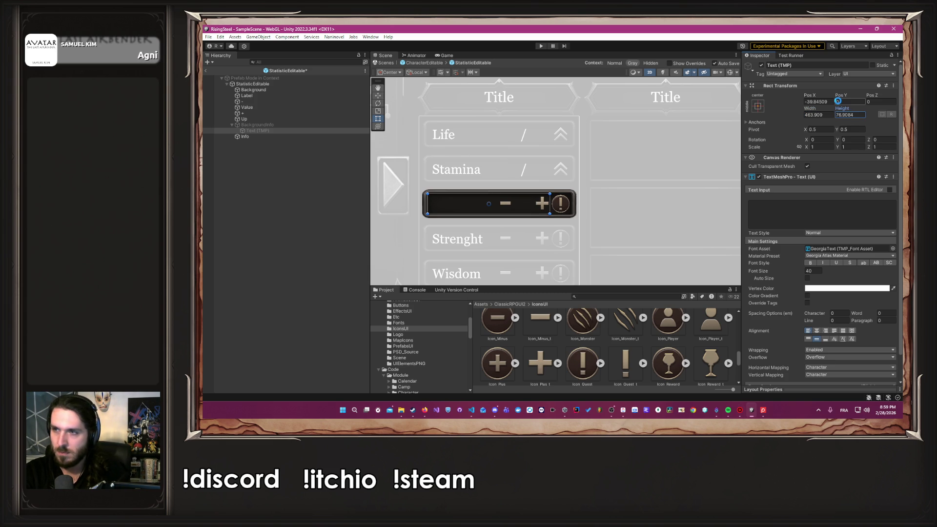
pyautogui.hotkey('ctrl', 's')
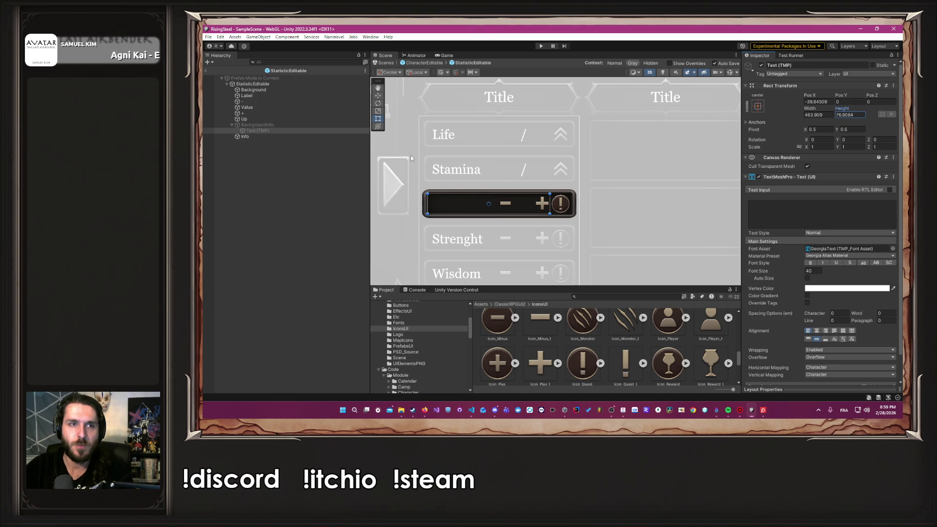
pyautogui.click(437, 65)
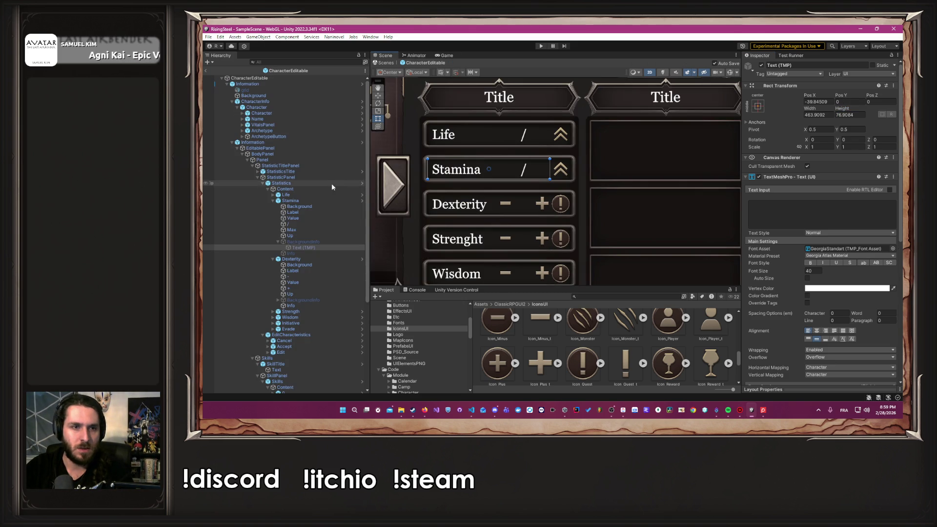
# Re-enable Info in the Stamina StatisticWithMax prefab, then return to CharacterEditable.
pyautogui.click(362, 200)
pyautogui.click(274, 136)
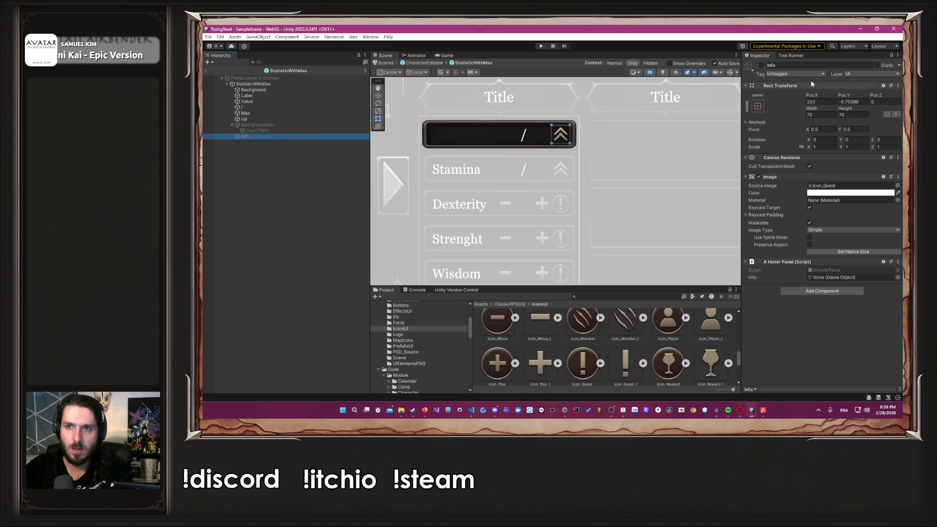
pyautogui.click(762, 65)
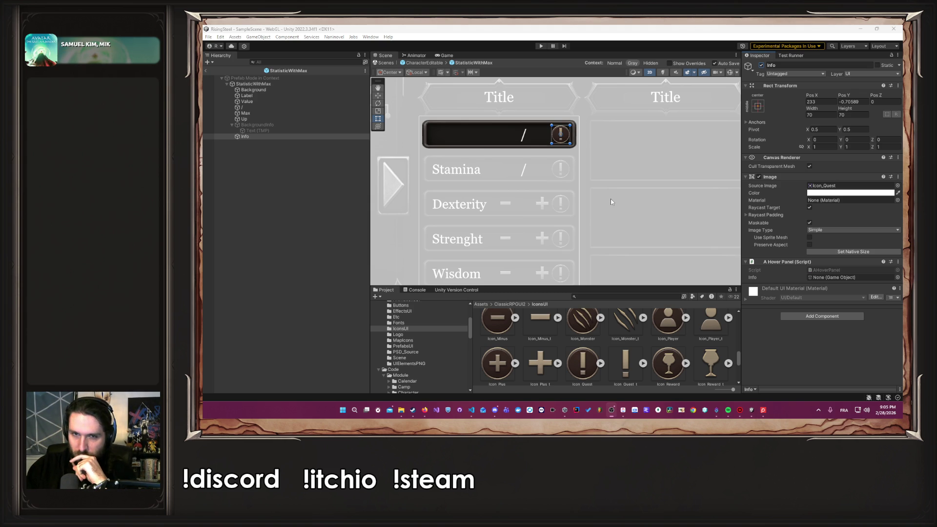
pyautogui.click(424, 62)
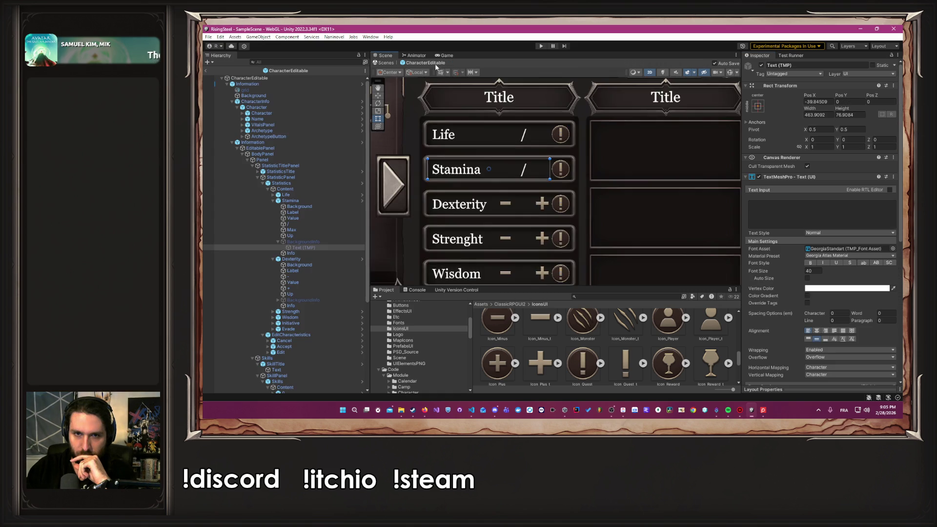
# Start typing 'Une' into the Life stat's info text, then return to the character panel.
pyautogui.click(726, 223)
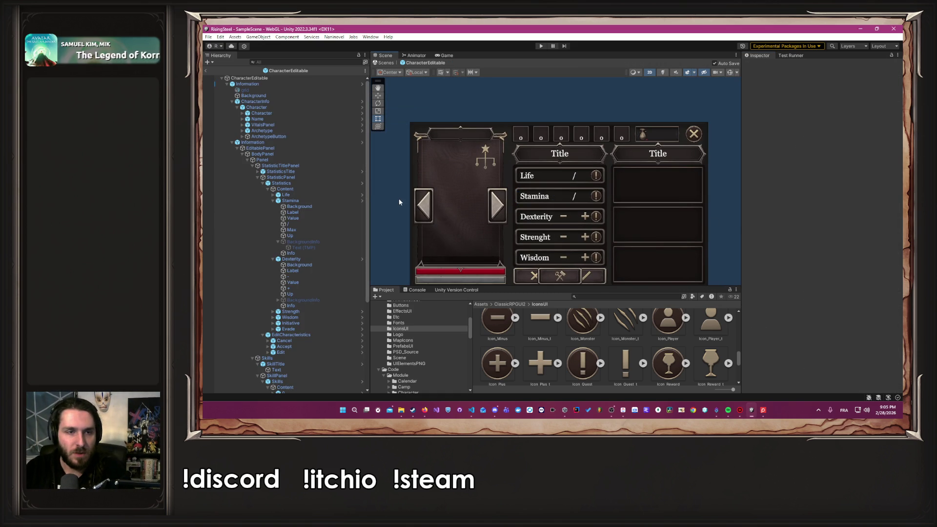
pyautogui.click(362, 194)
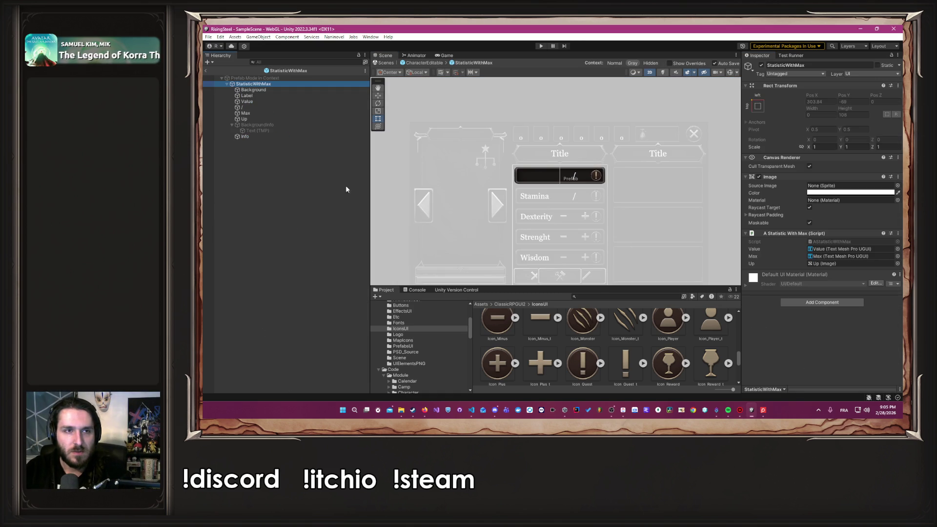
pyautogui.click(269, 130)
pyautogui.click(804, 203)
pyautogui.write('Une description')
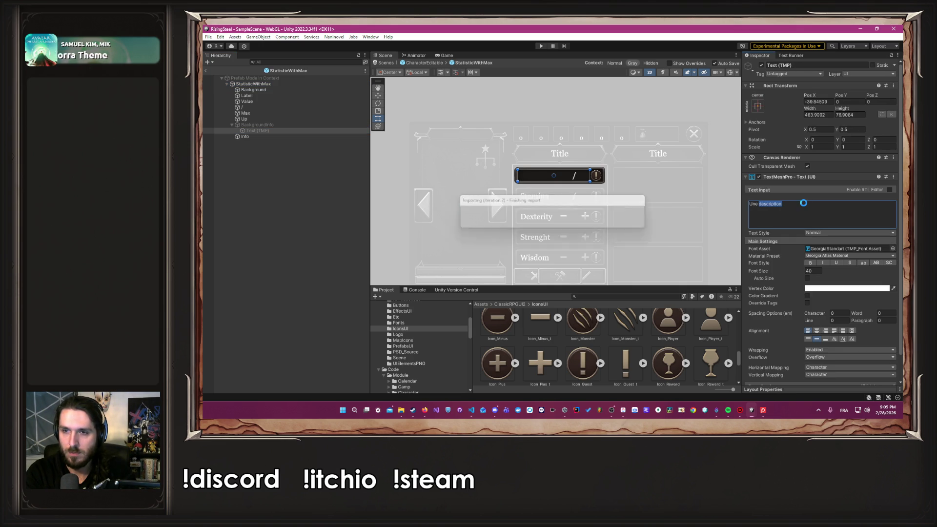
pyautogui.hotkey('ctrl', 'a')
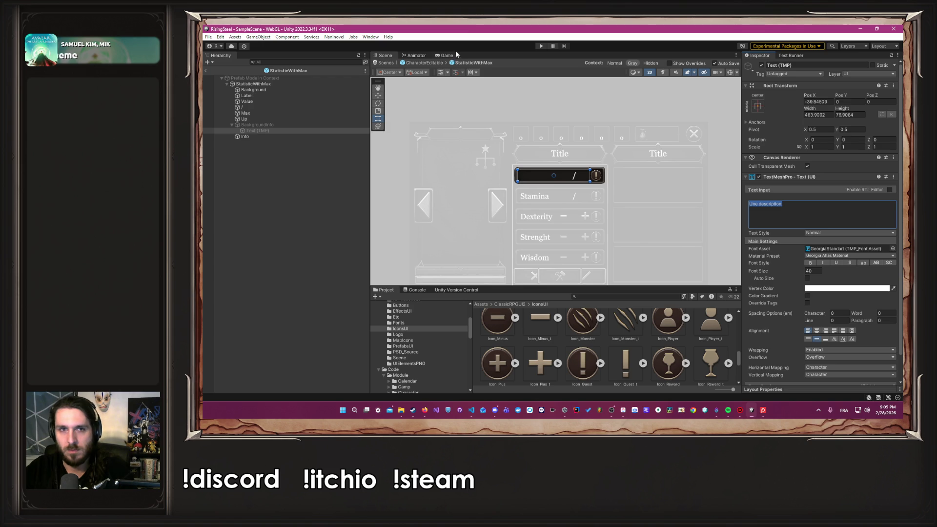
pyautogui.click(428, 64)
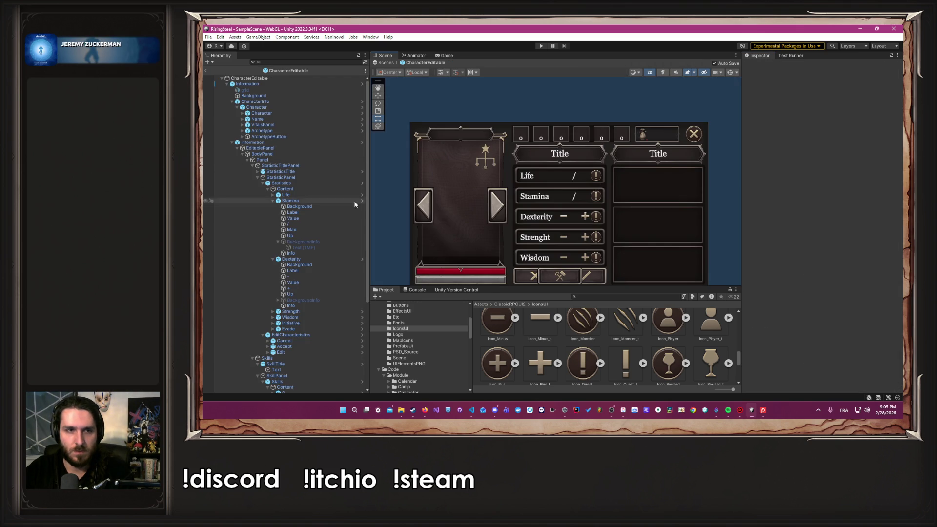
# Type 'Une description' into StatisticEditable's BackgroundInfo text and enter Play mode to test it.
pyautogui.click(362, 258)
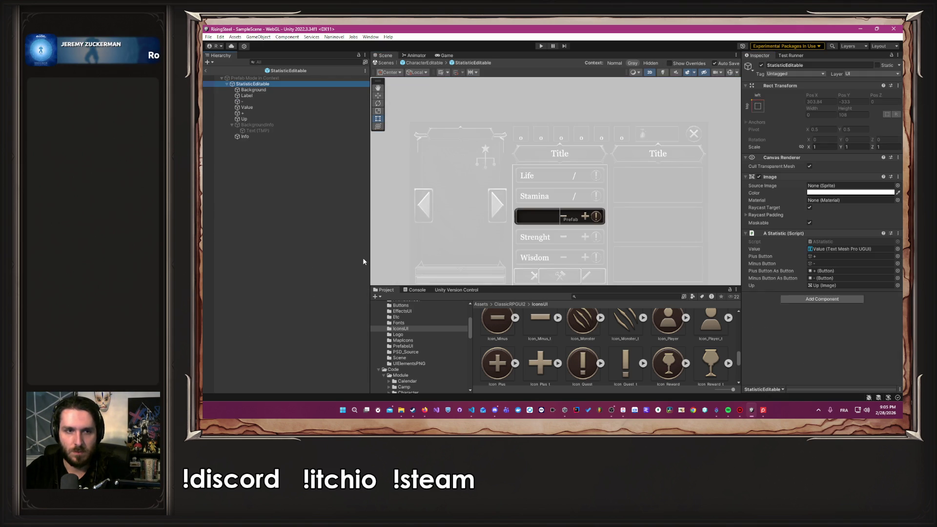
pyautogui.click(284, 129)
pyautogui.click(824, 216)
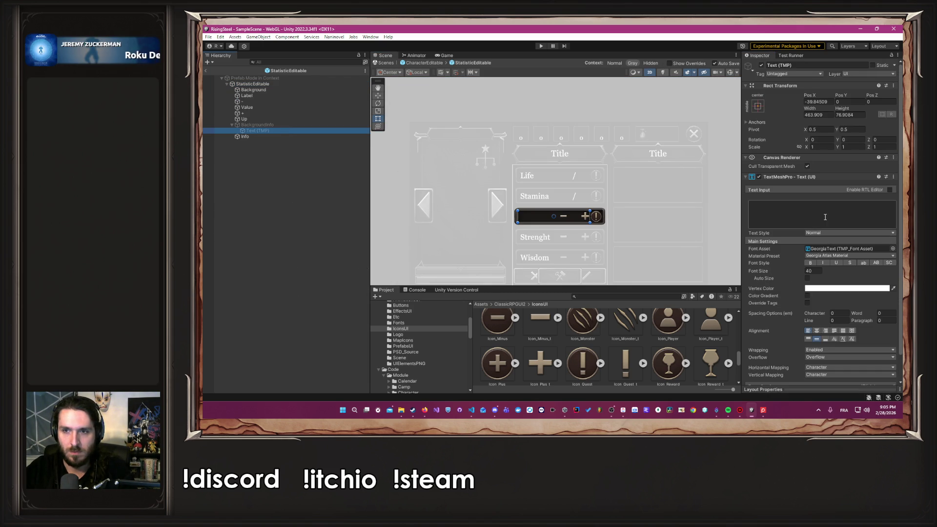
pyautogui.write('Une description')
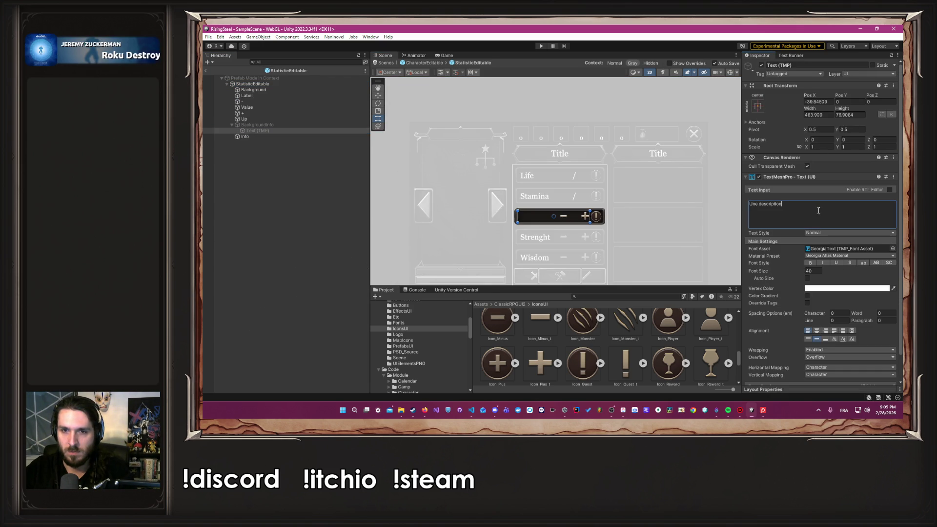
pyautogui.click(541, 46)
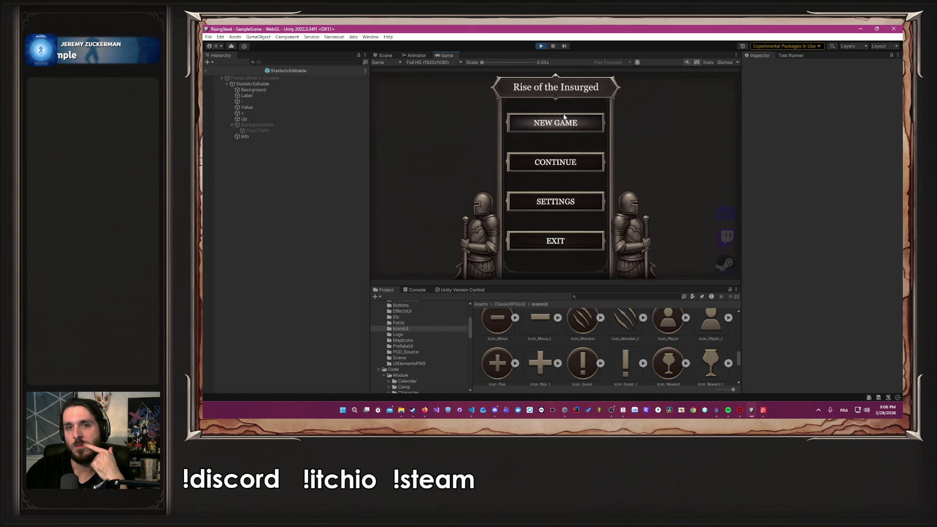
# Start a new game with a character name, pick the male character, skip the tutorial, reach Training.
pyautogui.click(563, 118)
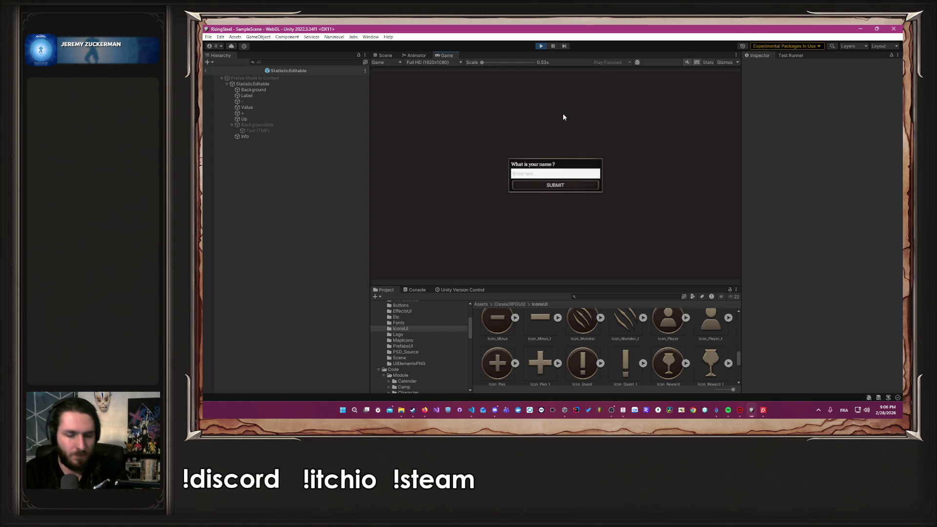
pyautogui.write('Albert')
pyautogui.press('Return')
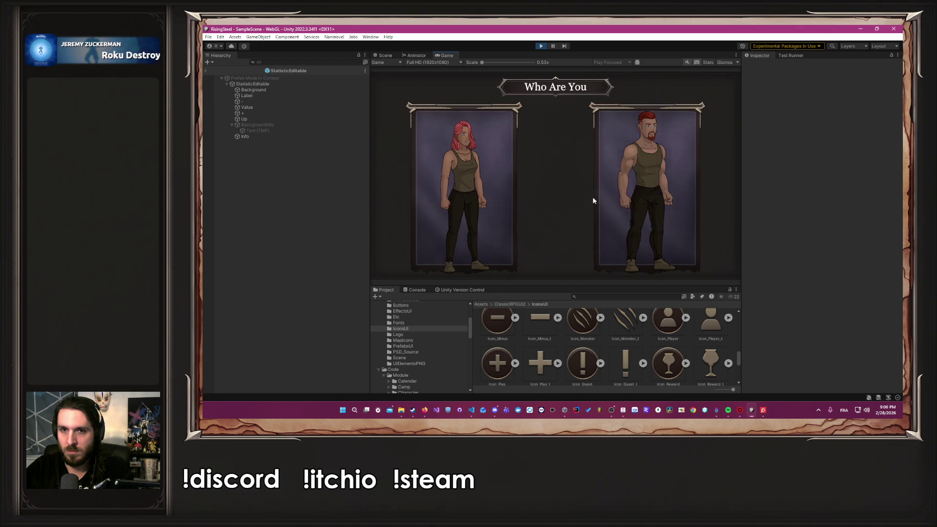
pyautogui.click(607, 198)
pyautogui.click(577, 174)
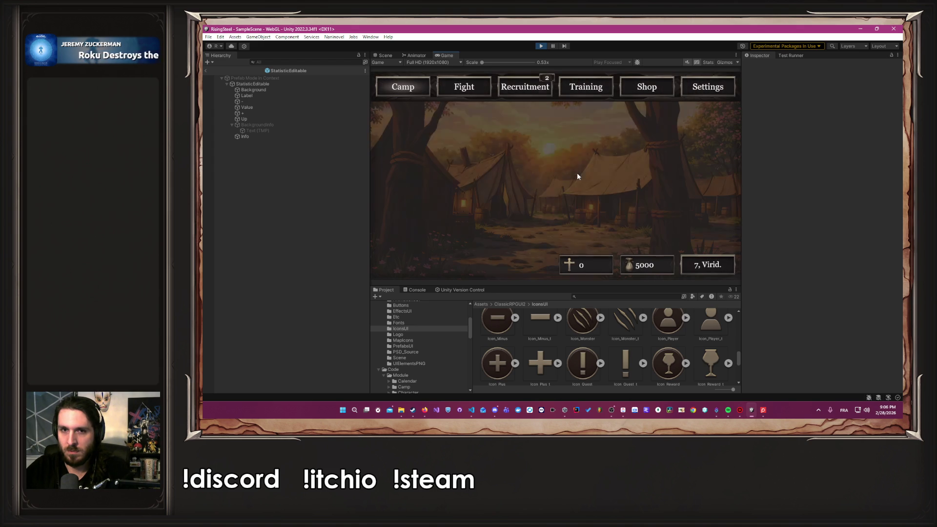
pyautogui.click(586, 92)
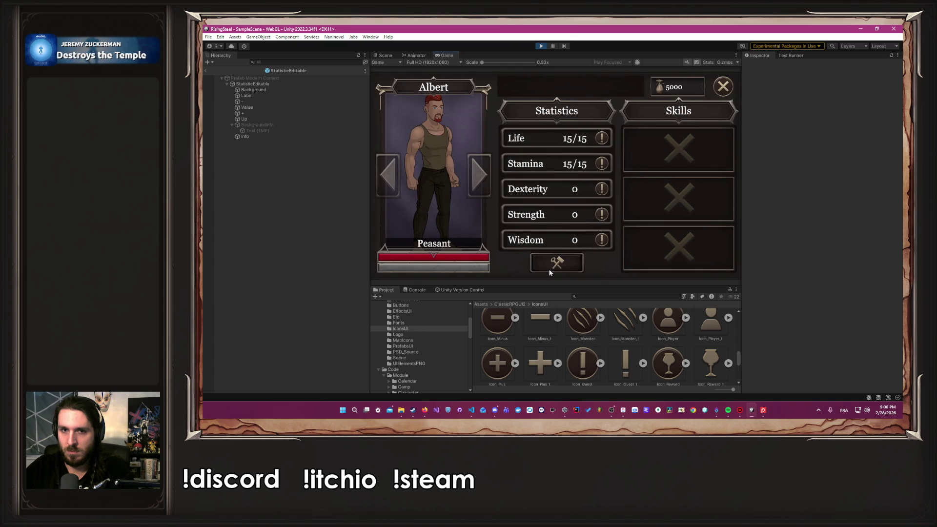
# Check the stat rows' info icons show the 'Une description' tooltip, then stop play mode.
pyautogui.moveTo(602, 193)
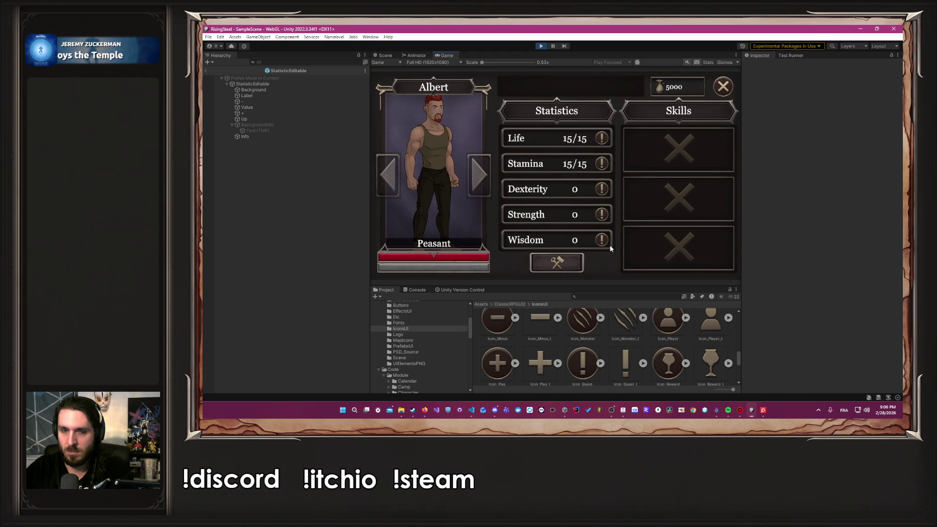
pyautogui.moveTo(604, 218)
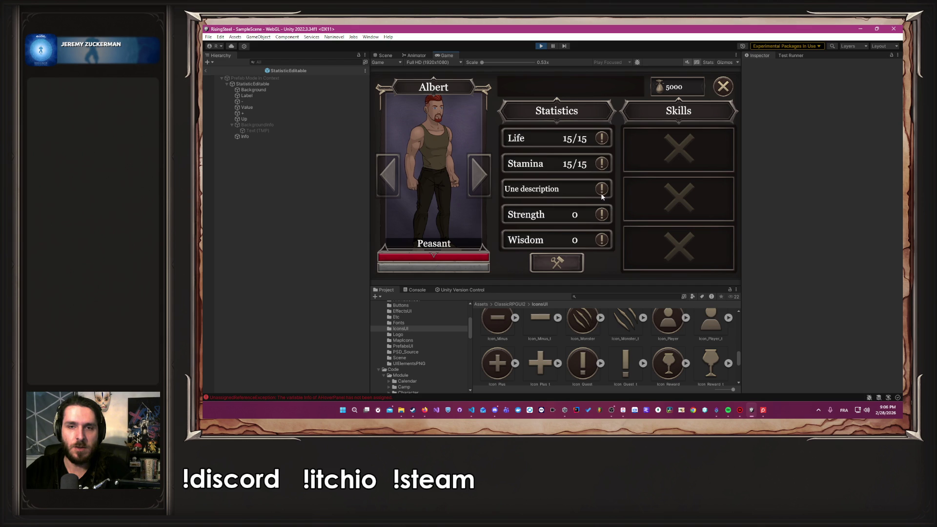
pyautogui.scroll(-2, 593, 232)
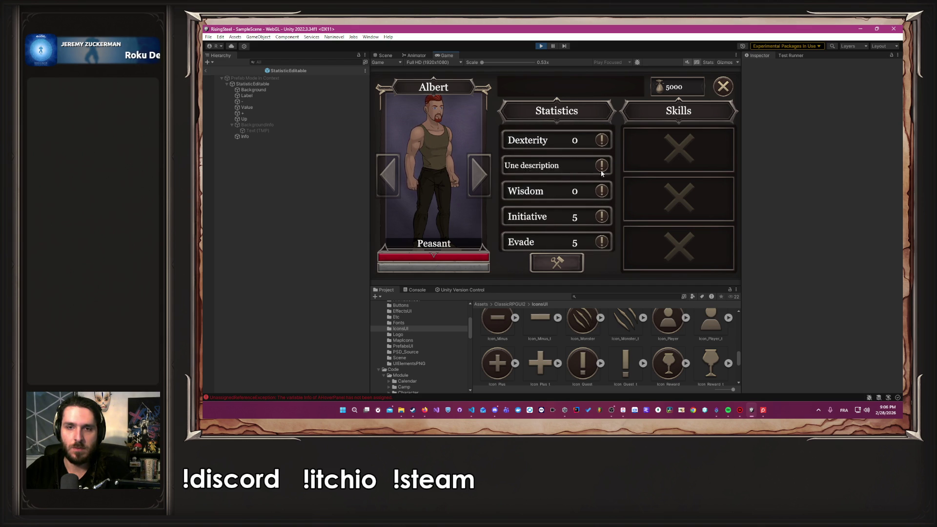
pyautogui.moveTo(607, 241)
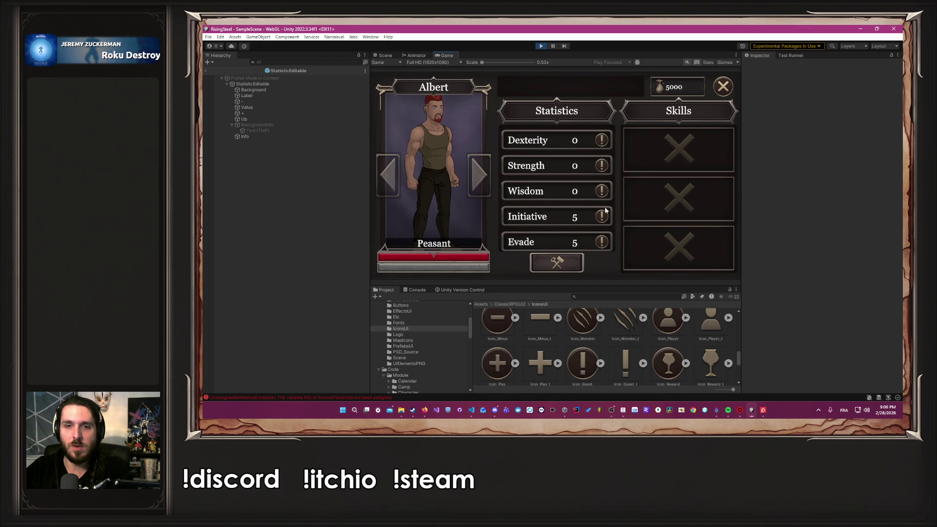
pyautogui.scroll(2, 605, 179)
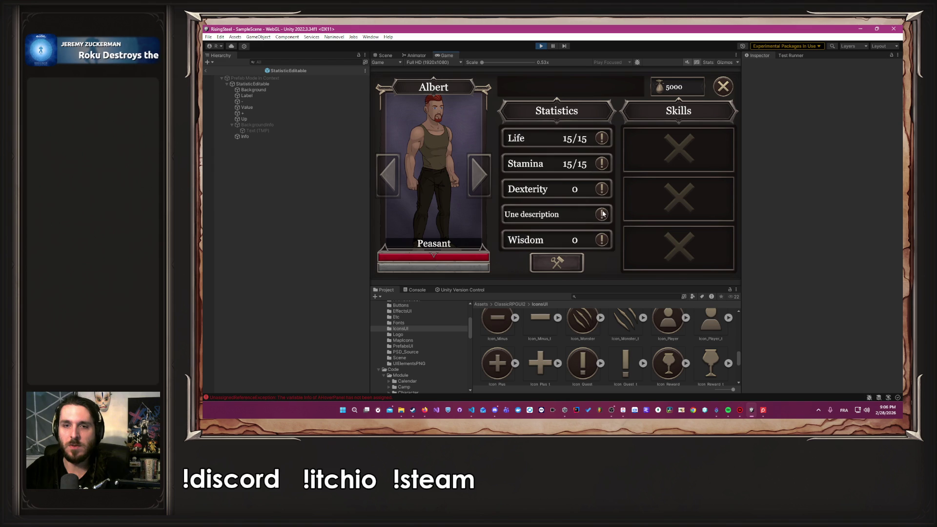
pyautogui.scroll(-3, 602, 239)
pyautogui.scroll(3, 604, 240)
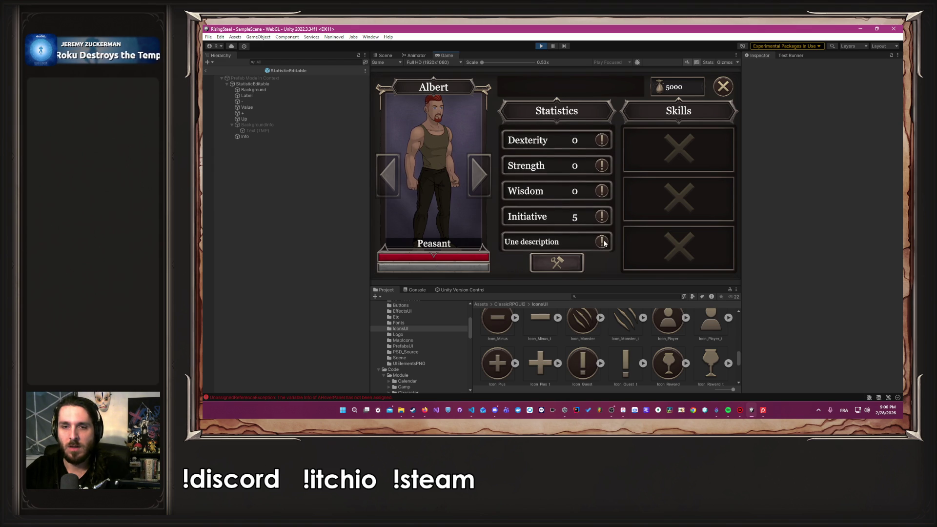
pyautogui.scroll(1, 603, 239)
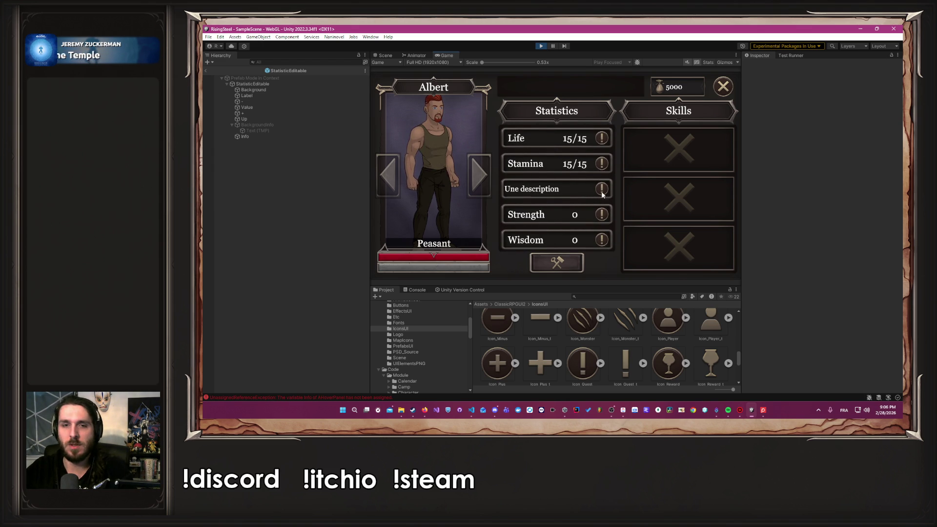
pyautogui.scroll(-2, 550, 184)
pyautogui.scroll(2, 551, 183)
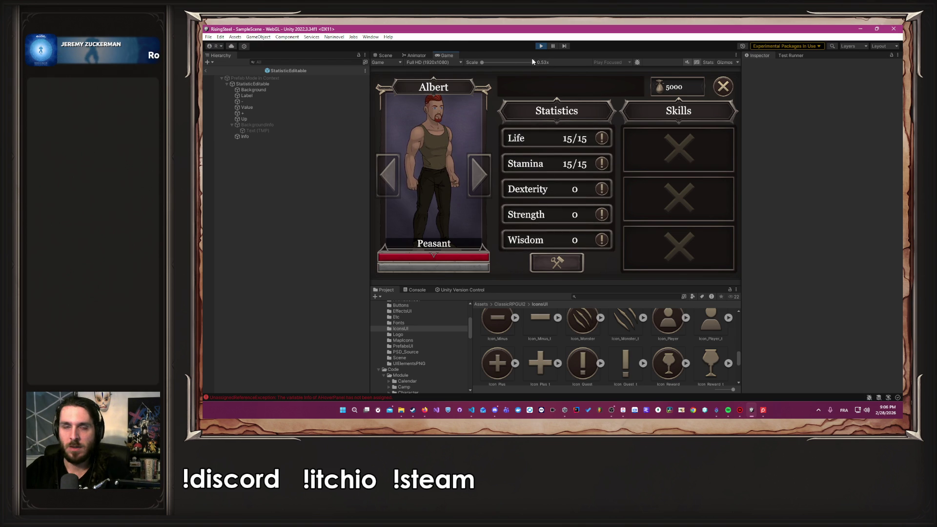
pyautogui.click(541, 46)
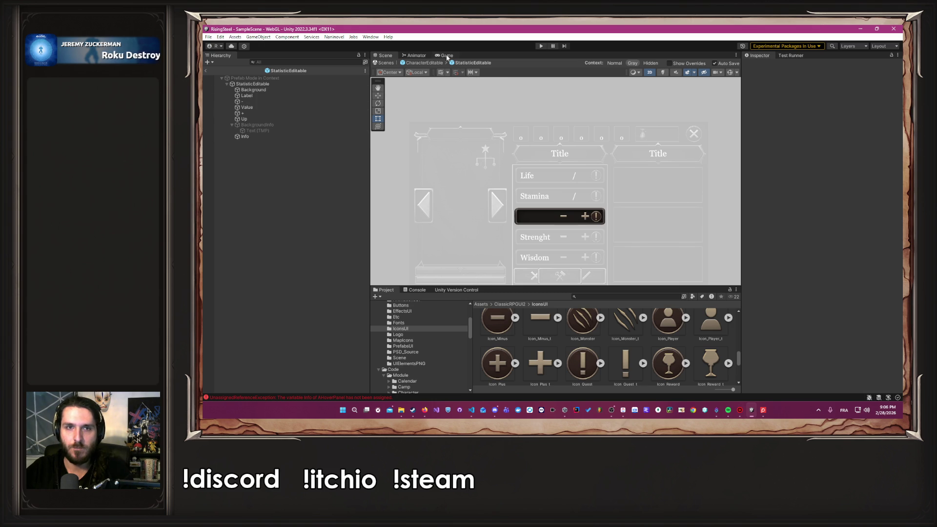
# Assign BackgroundInfo to the Stamina Info icon's Hover Panel Info field and rerun the game.
pyautogui.click(411, 63)
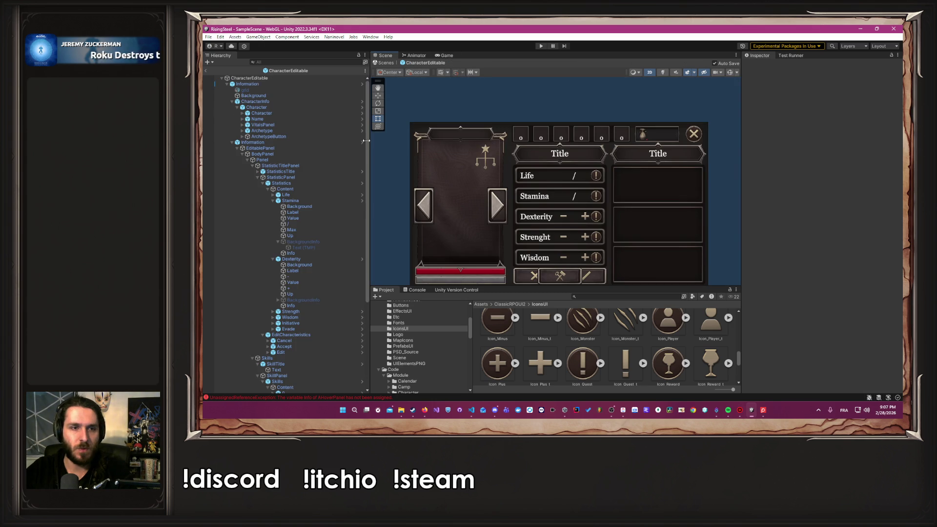
pyautogui.click(361, 201)
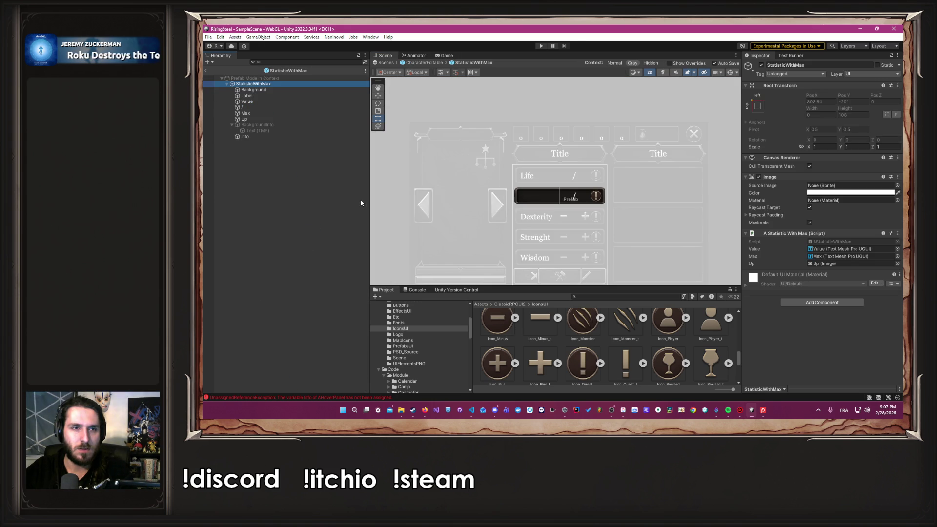
pyautogui.click(289, 135)
pyautogui.moveTo(244, 136)
pyautogui.mouseDown()
pyautogui.moveTo(738, 249)
pyautogui.moveTo(840, 261)
pyautogui.moveTo(851, 277)
pyautogui.mouseUp()
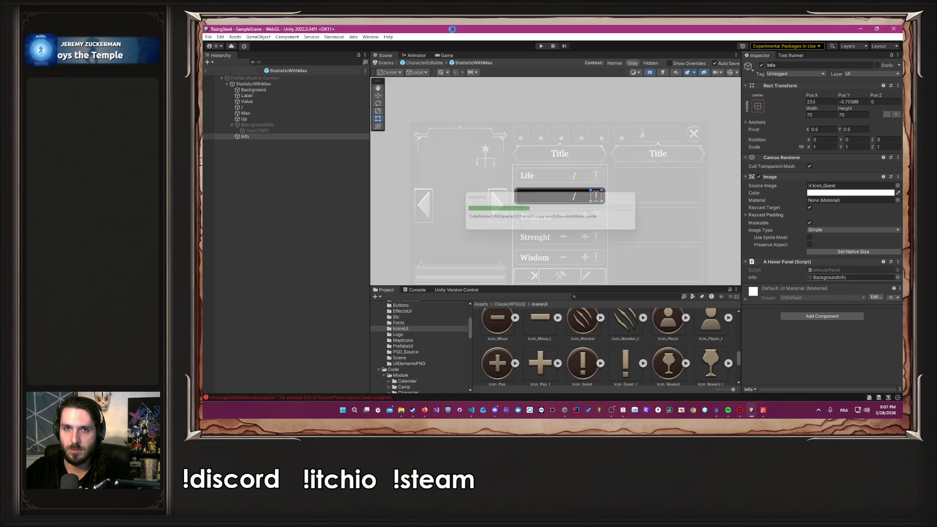
pyautogui.click(542, 46)
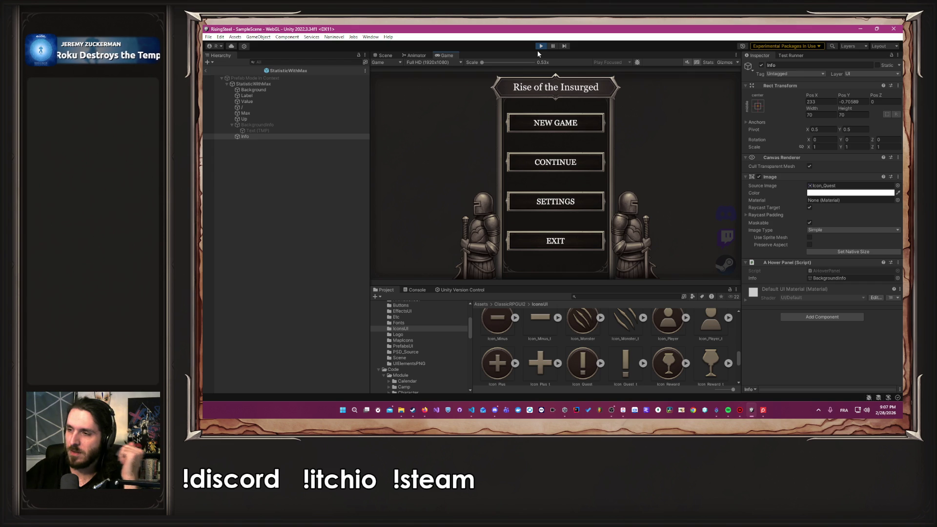
# Start a new game, pick the character, skip the tutorial and reach the Training screen.
pyautogui.click(563, 125)
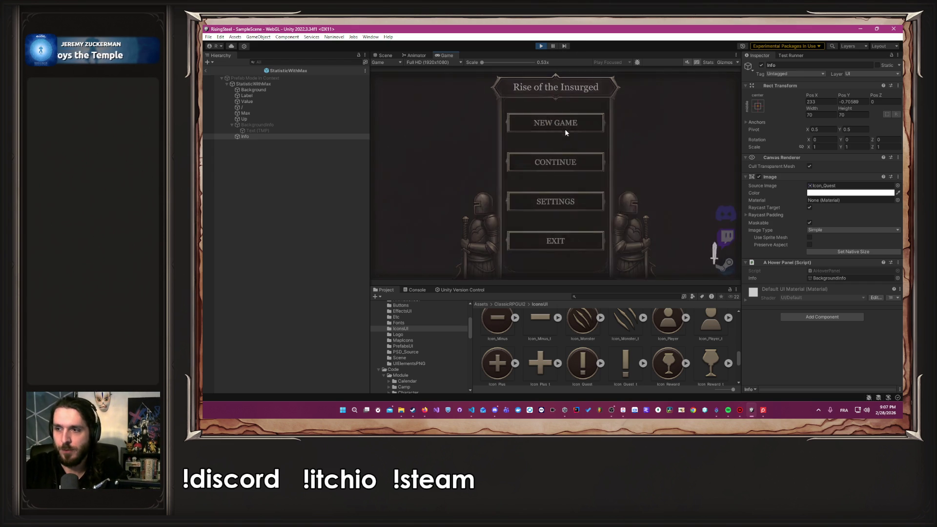
pyautogui.press('Return')
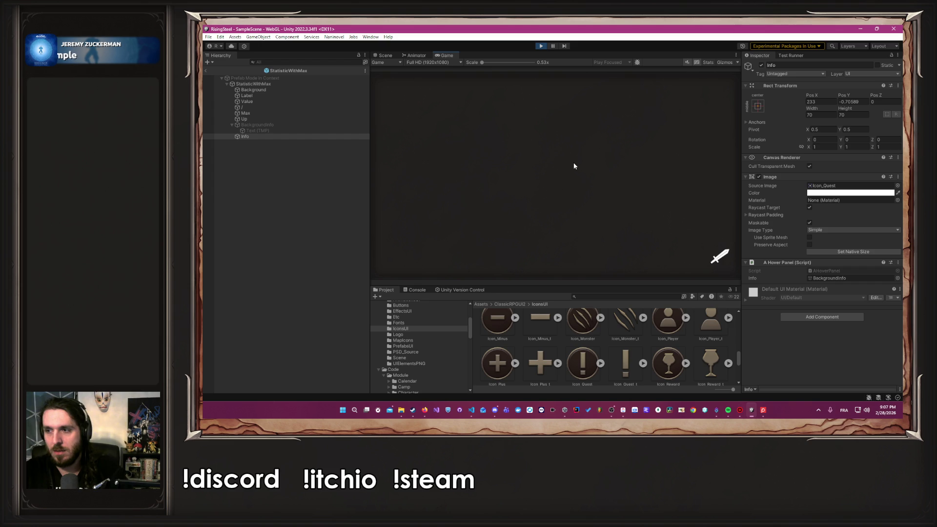
pyautogui.click(655, 247)
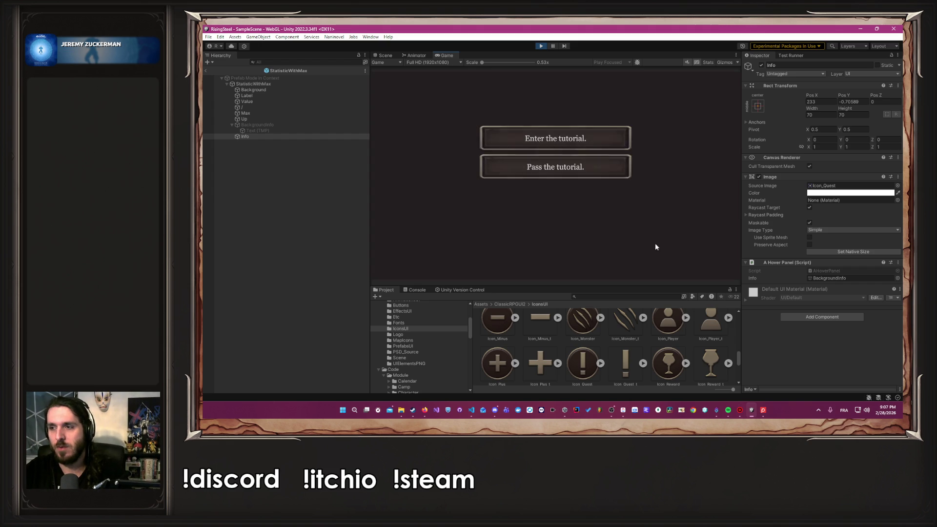
pyautogui.click(569, 174)
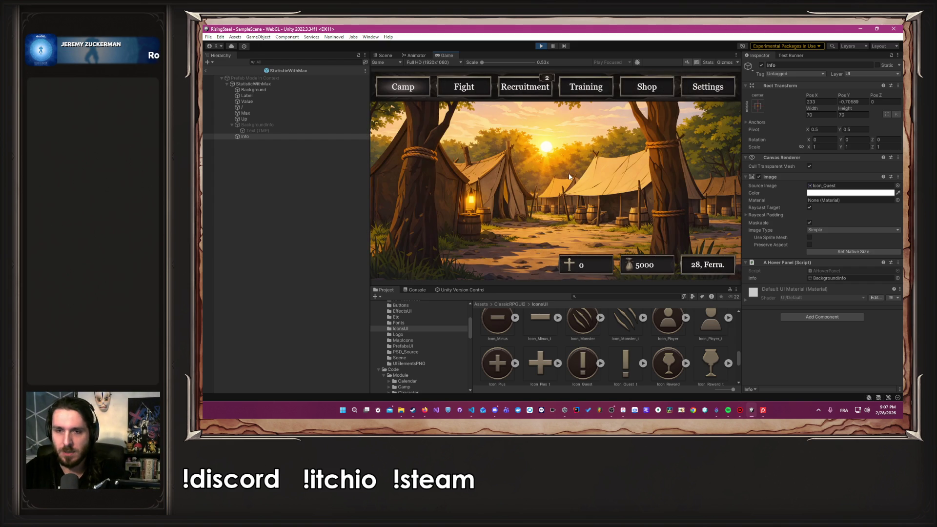
pyautogui.click(583, 89)
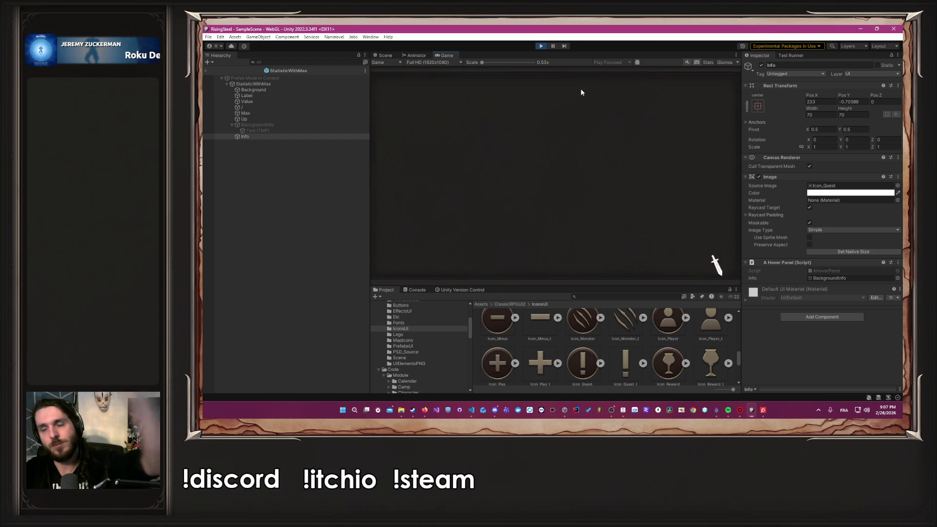
# Raise Dexterity by one, cancel the change, stop play mode and select StatisticWithMax.
pyautogui.click(435, 208)
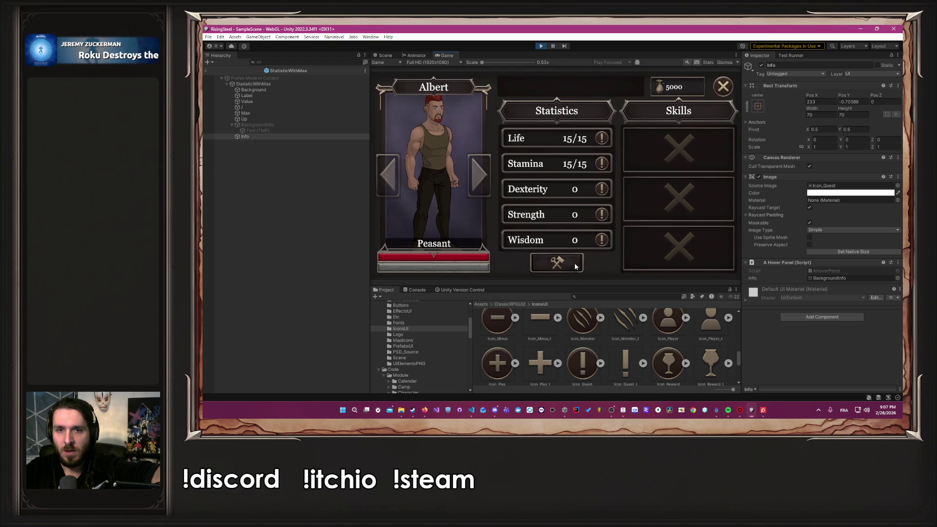
pyautogui.click(576, 261)
pyautogui.click(589, 189)
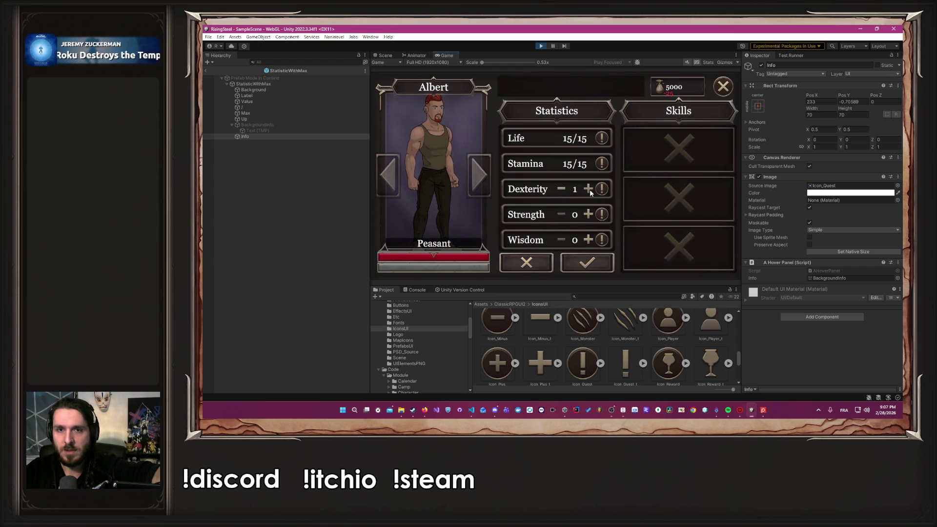
pyautogui.scroll(-2, 556, 195)
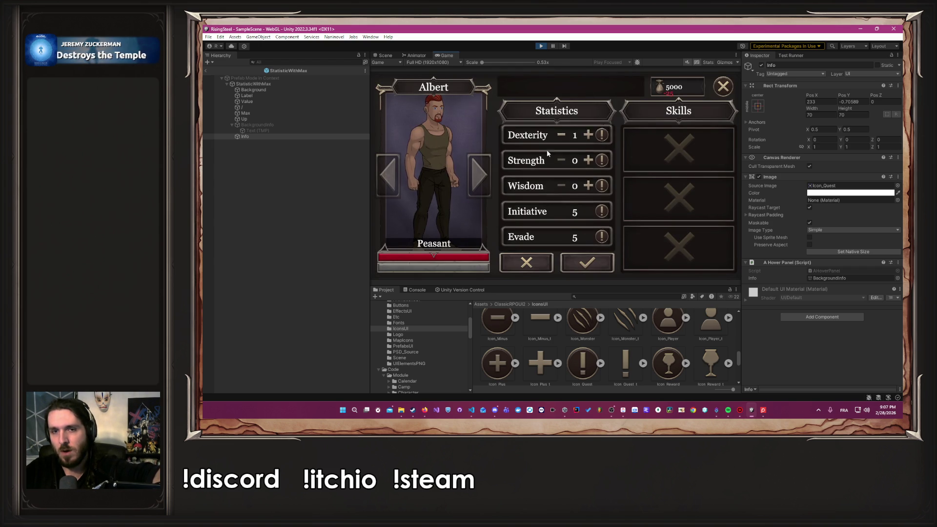
pyautogui.scroll(2, 556, 195)
pyautogui.click(526, 262)
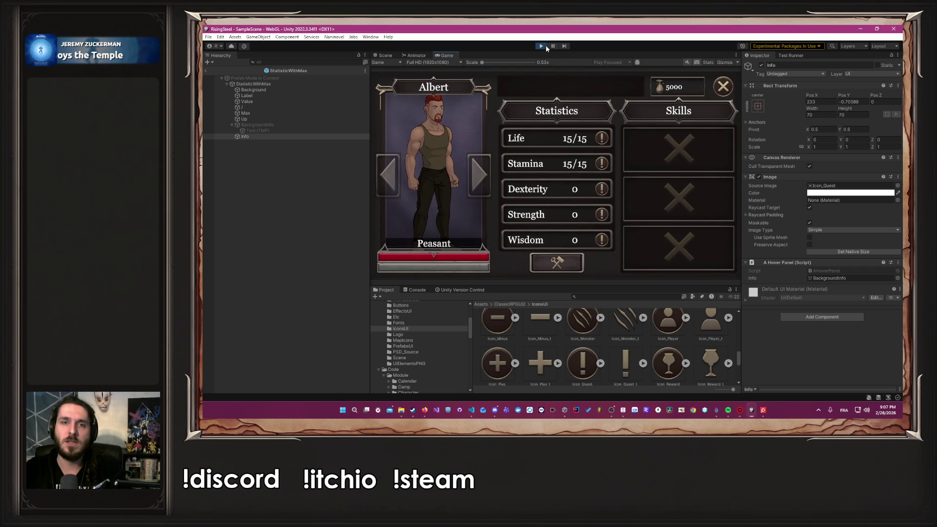
pyautogui.click(543, 45)
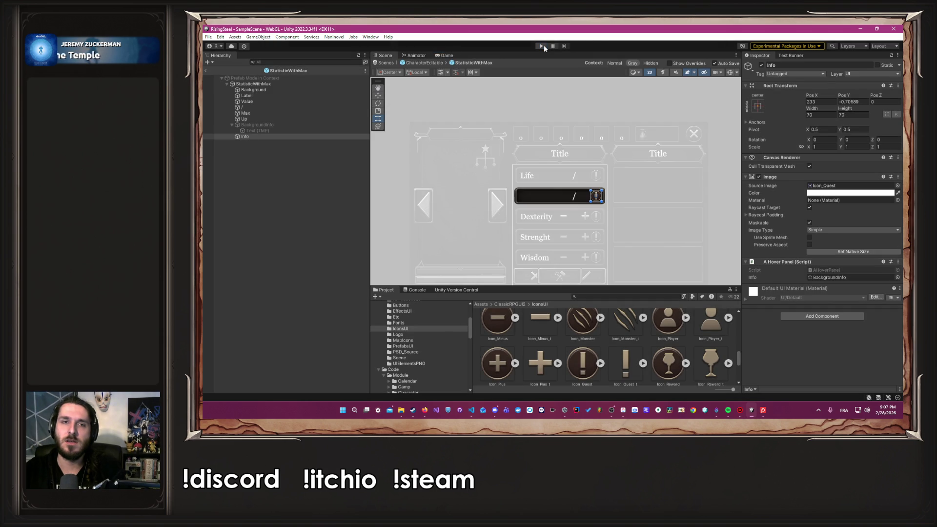
pyautogui.click(288, 86)
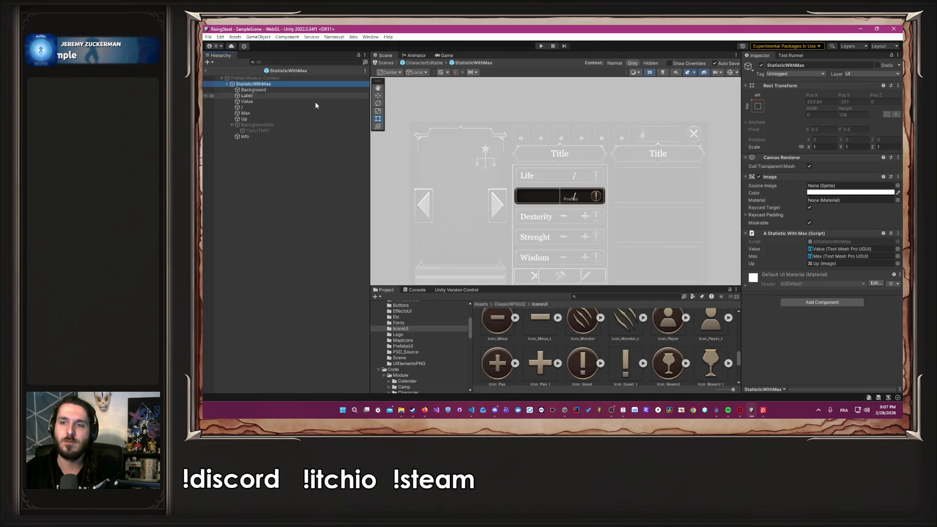
# Open the AStatisticWithMax script in Visual Studio Code from the Project window.
pyautogui.click(830, 242)
pyautogui.click(616, 326)
pyautogui.doubleClick(621, 323)
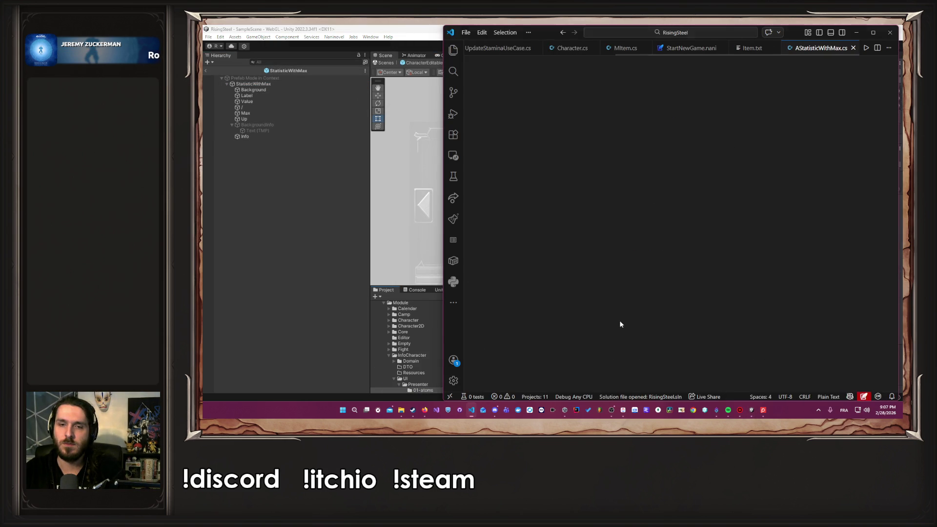
# Declare 'public Image info;' after the up field, save, and return to Unity.
pyautogui.press('Return')
pyautogui.write('publiv')
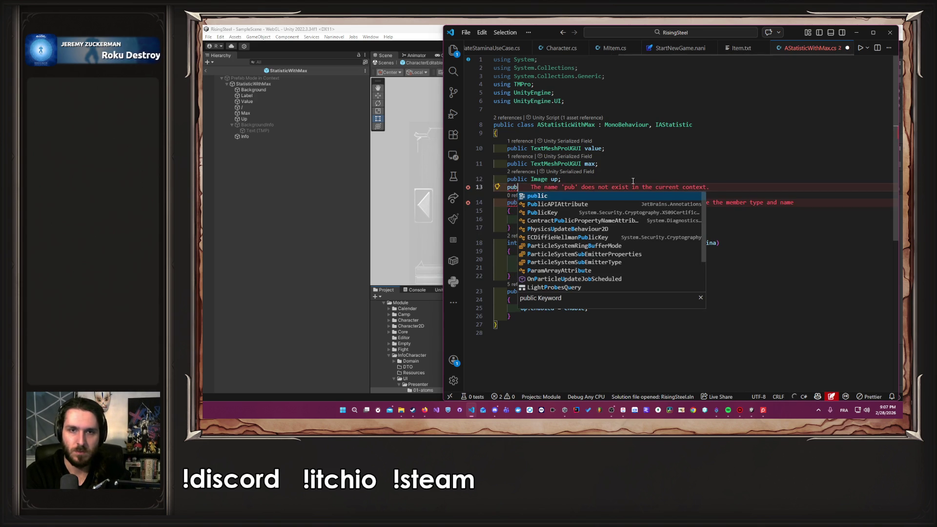
pyautogui.press('BackSpace')
pyautogui.press('BackSpace')
pyautogui.write('c')
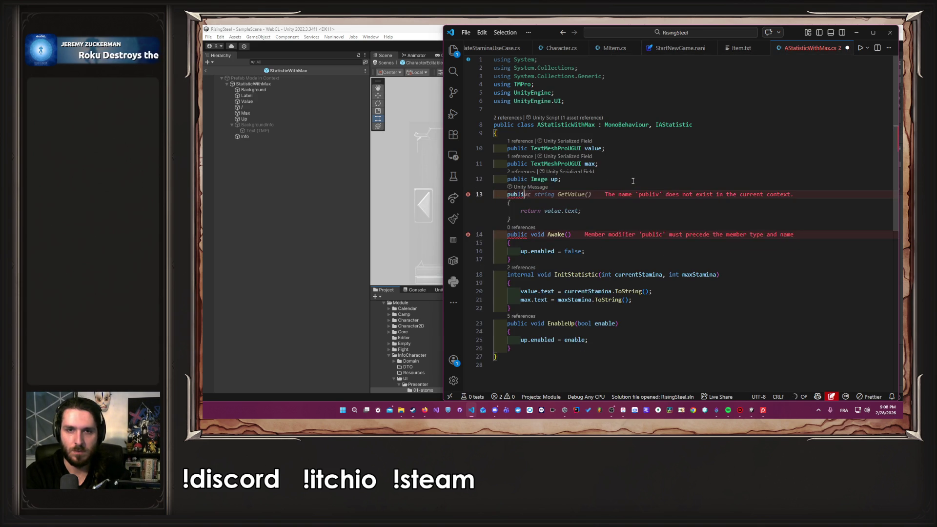
pyautogui.press('Tab')
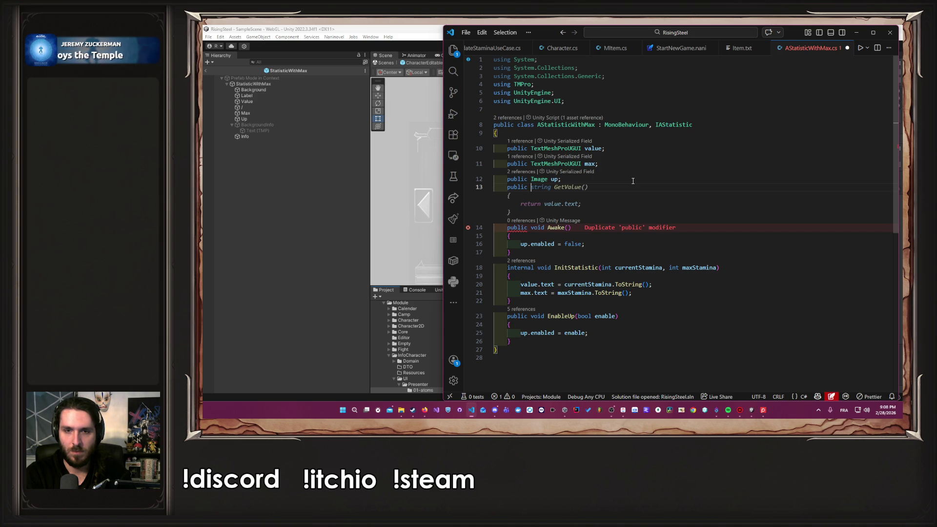
pyautogui.write('Image Info')
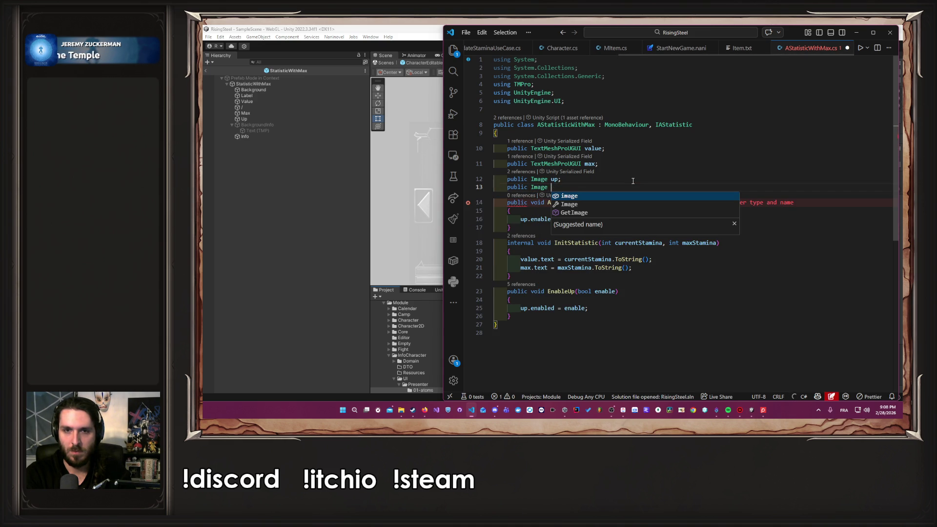
pyautogui.write(';')
pyautogui.hotkey('ctrl', 's')
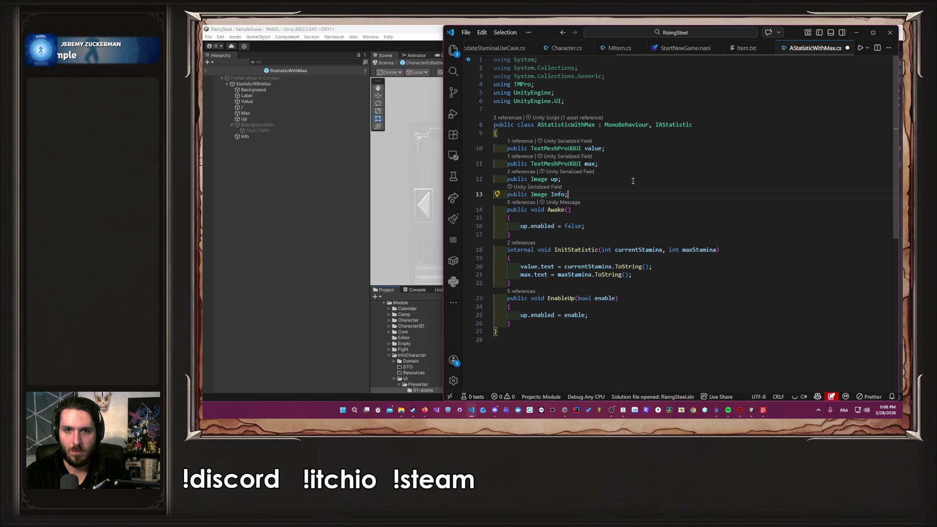
pyautogui.press('Delete')
pyautogui.write('i')
pyautogui.hotkey('ctrl', 's')
pyautogui.click(308, 170)
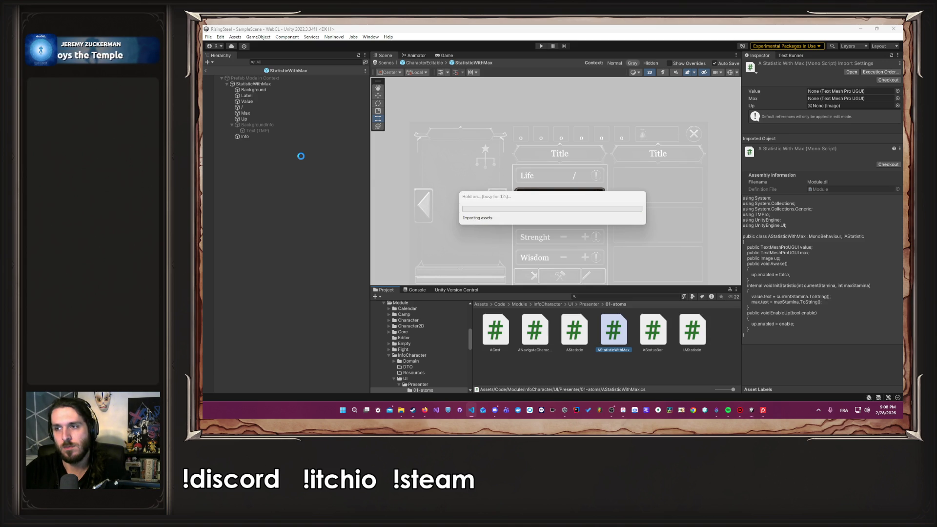
# Drag the Info image object into StatisticWithMax's new Info field in the Inspector.
pyautogui.click(275, 84)
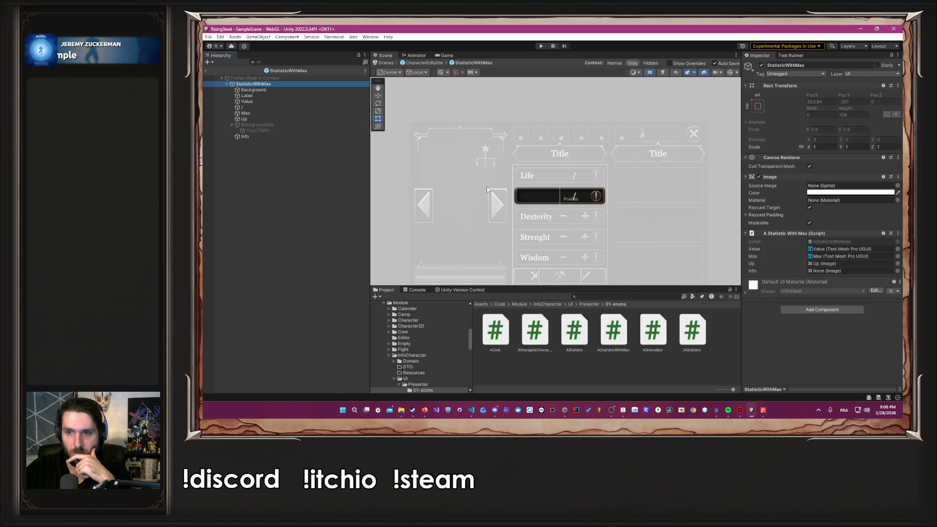
pyautogui.moveTo(246, 137); pyautogui.dragTo(860, 271)
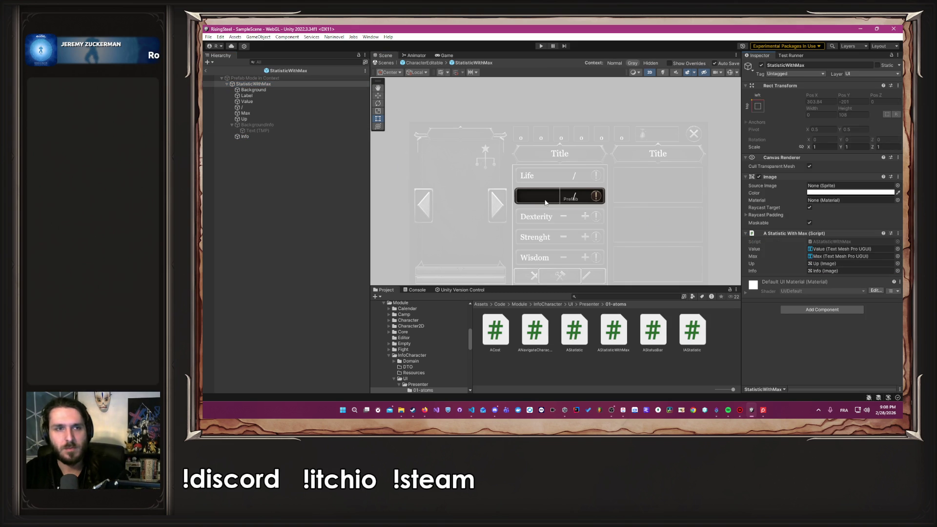
pyautogui.hotkey('alt', 'Tab')
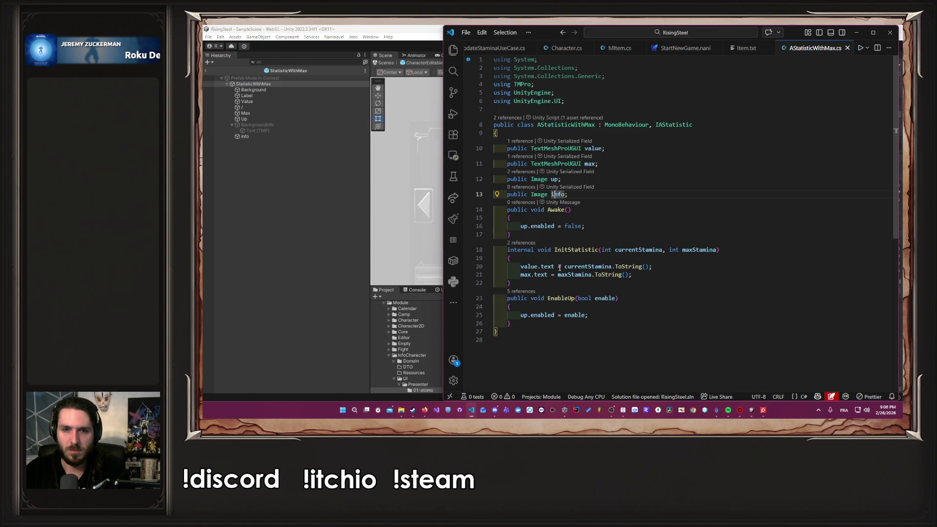
# Add 'info.enabled = !enable;' to EnableUp and accept 'info.enabled = true;' in Awake.
pyautogui.click(601, 315)
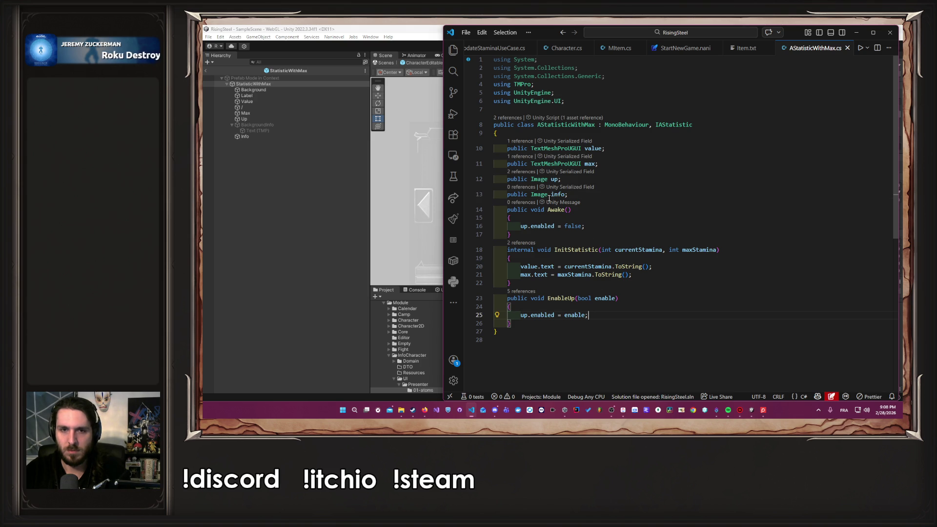
pyautogui.click(618, 315)
pyautogui.press('Return')
pyautogui.write('info.enabled = enable;')
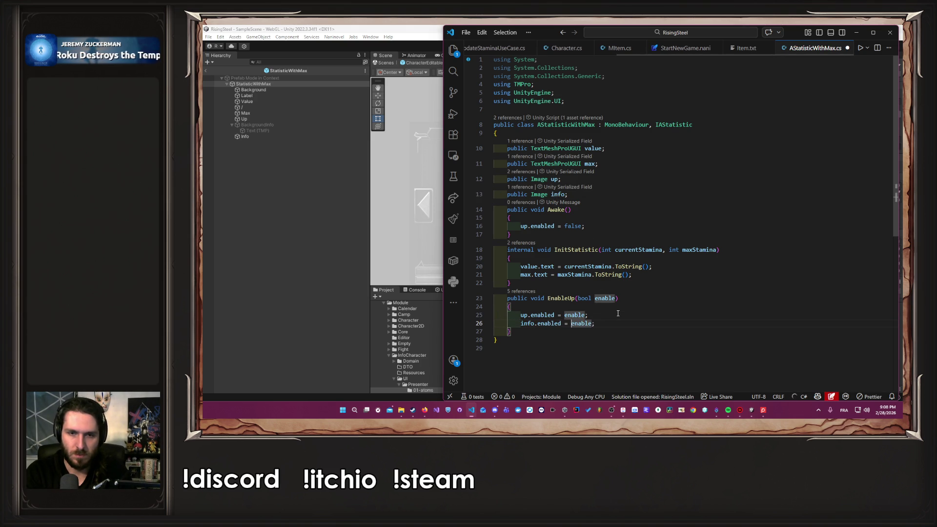
pyautogui.click(571, 323)
pyautogui.write('!')
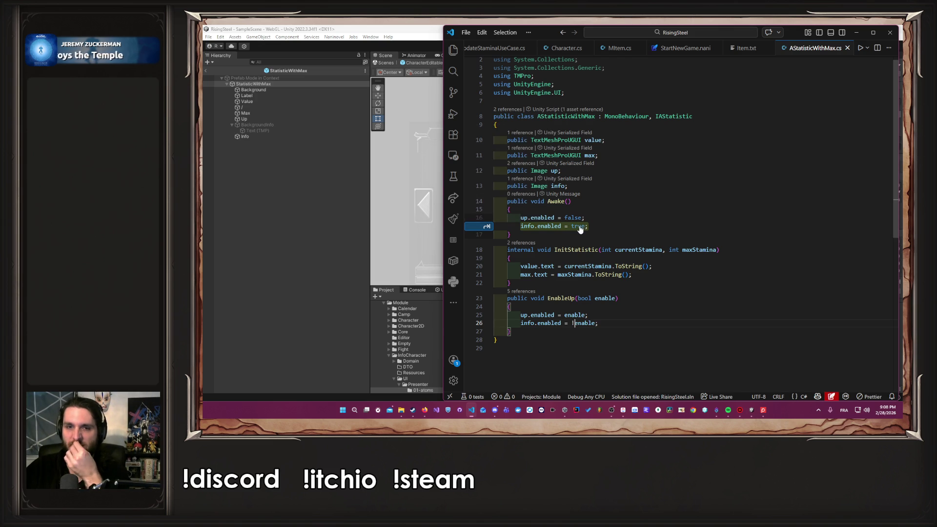
pyautogui.press('Tab')
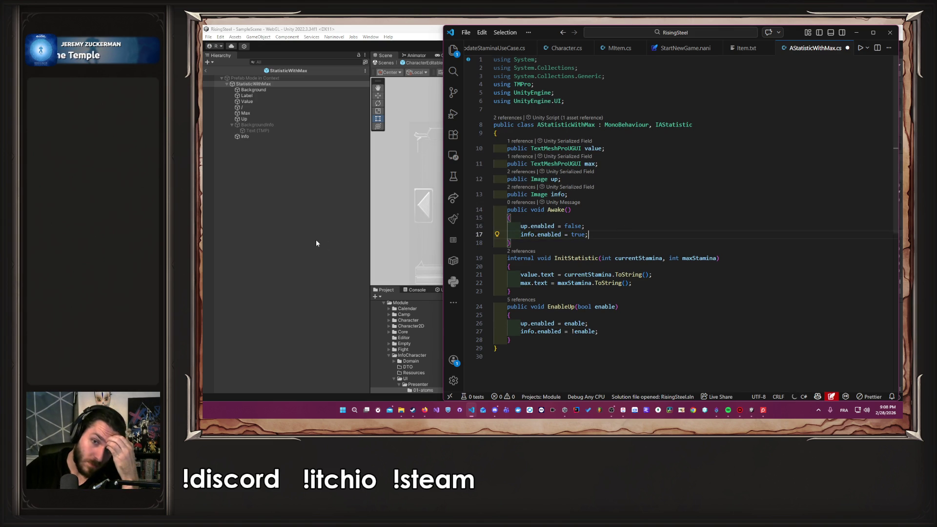
pyautogui.click(334, 246)
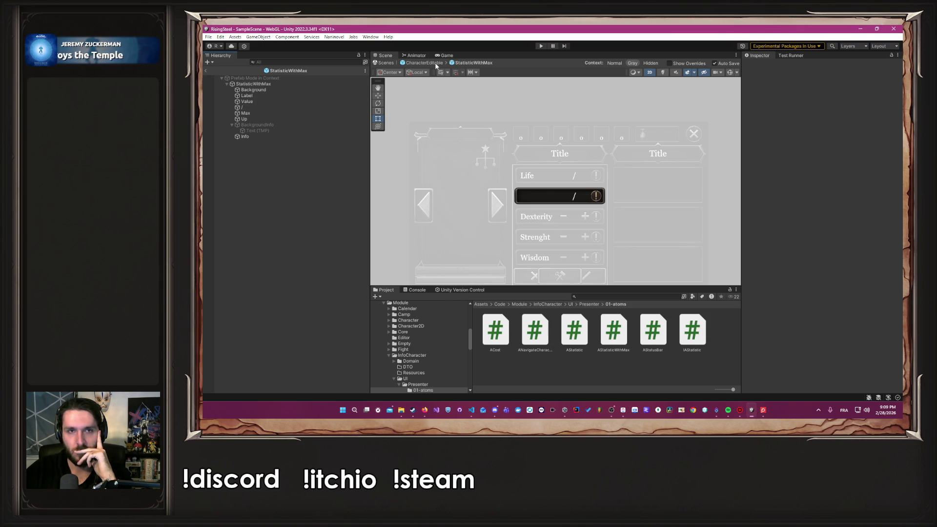
# Open the Dexterity StatisticEditable prefab and load its AStatistic.cs script in Visual Studio Code.
pyautogui.click(432, 63)
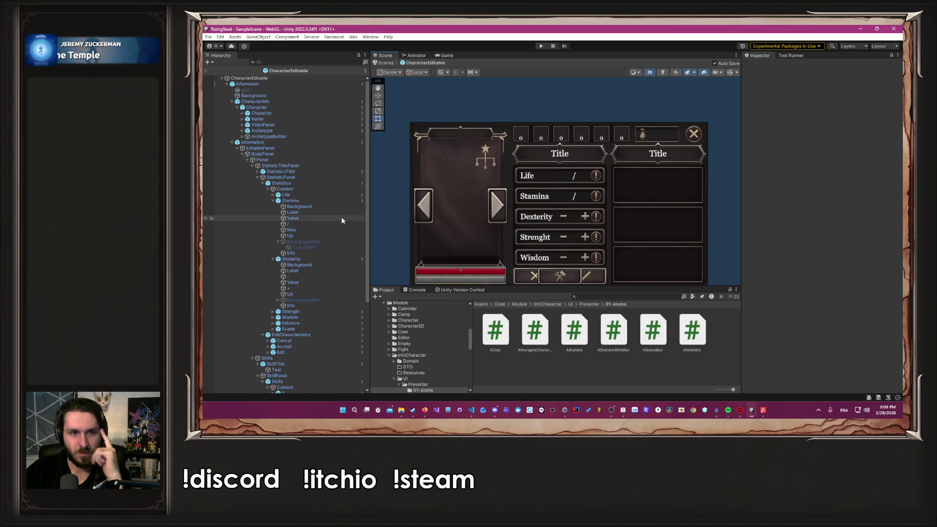
pyautogui.click(362, 259)
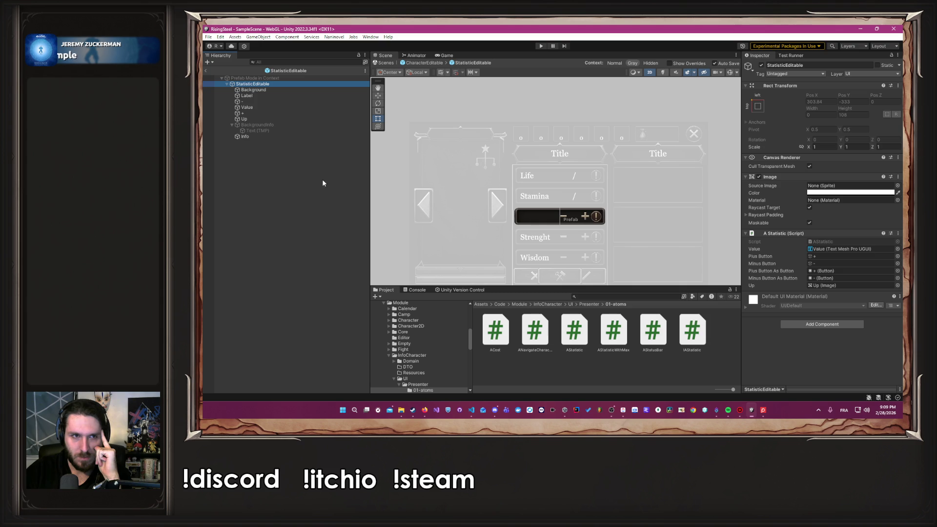
pyautogui.click(575, 332)
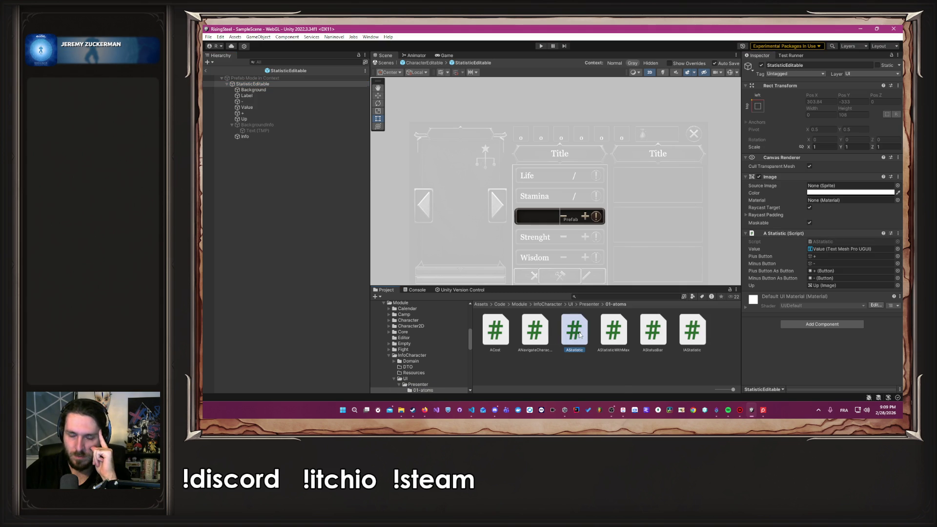
pyautogui.doubleClick(579, 334)
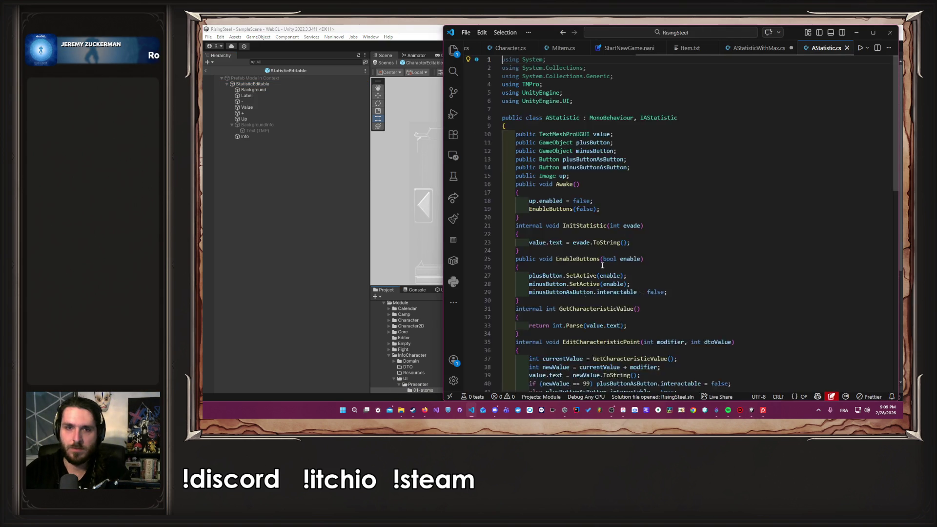
# Declare 'public Image info;' after the up field in AStatistic and save.
pyautogui.press('Return')
pyautogui.write('public Image info;')
pyautogui.hotkey('ctrl', 's')
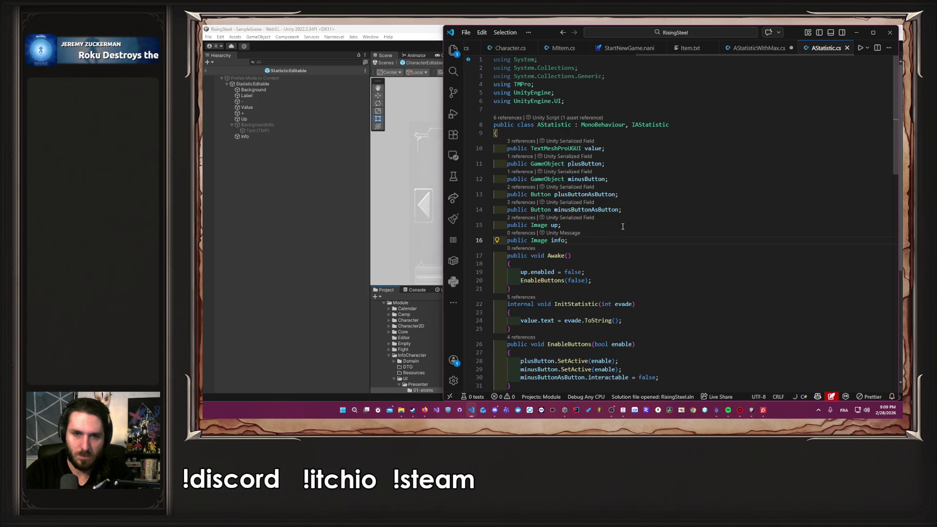
# Add 'info.enabled = true;' to Awake, review the code, and return to Unity to recompile.
pyautogui.scroll(-1, 617, 230)
pyautogui.click(611, 235)
pyautogui.press('Return')
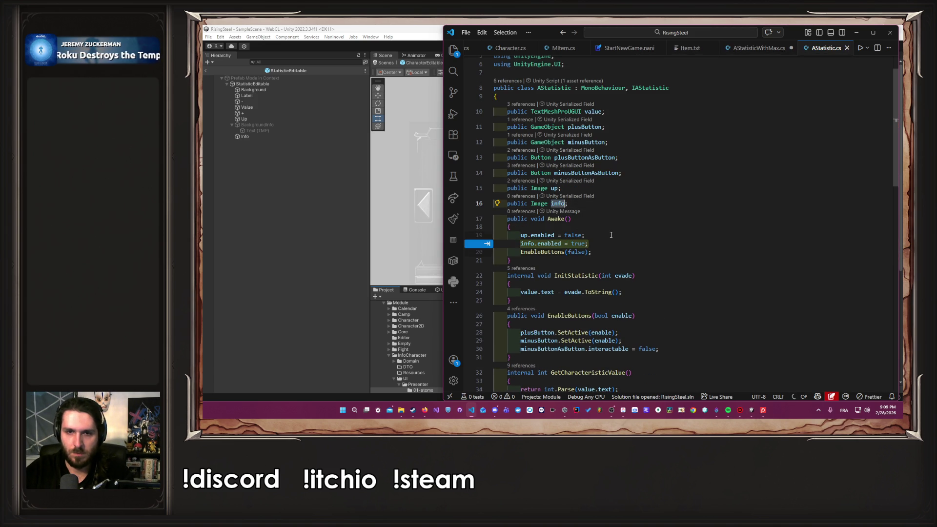
pyautogui.write('info.enabled = true;')
pyautogui.scroll(-1, 608, 235)
pyautogui.scroll(-1, 609, 235)
pyautogui.click(525, 190)
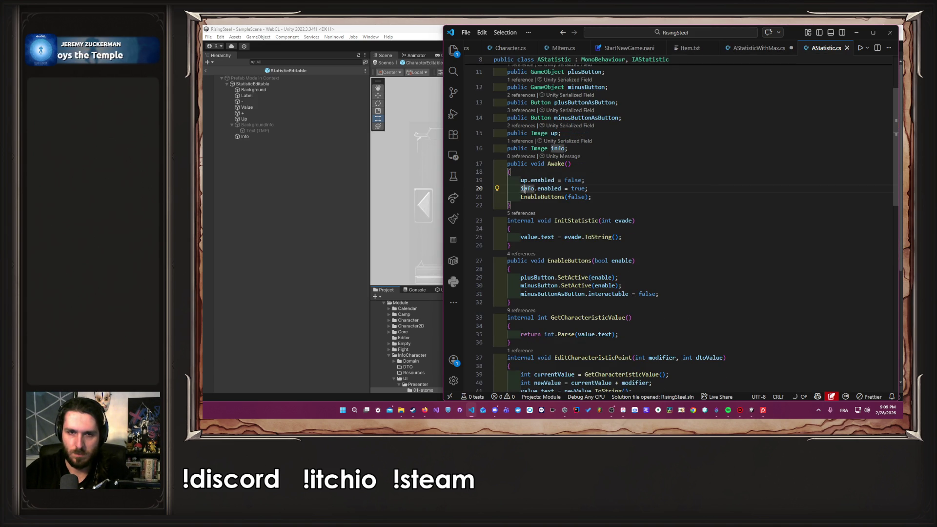
pyautogui.scroll(-4, 646, 262)
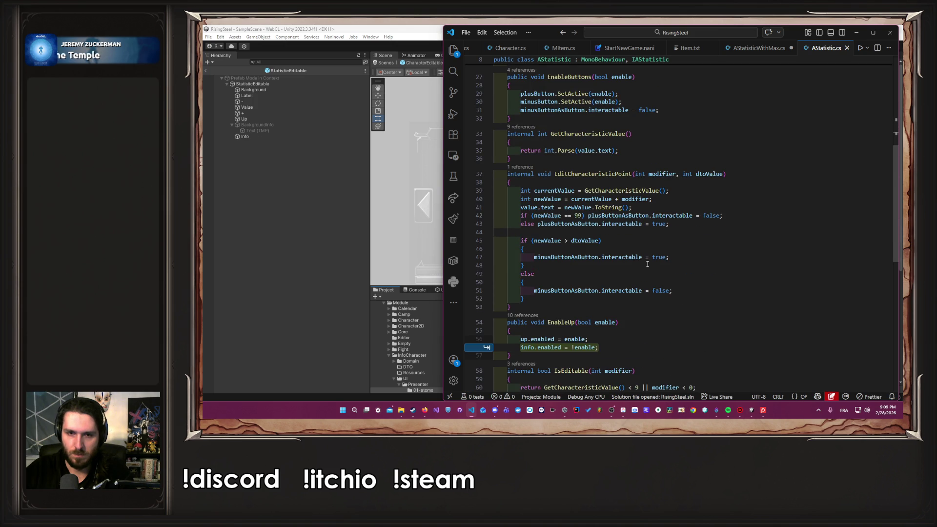
pyautogui.scroll(7, 646, 262)
pyautogui.scroll(1, 647, 264)
pyautogui.click(637, 243)
pyautogui.click(344, 203)
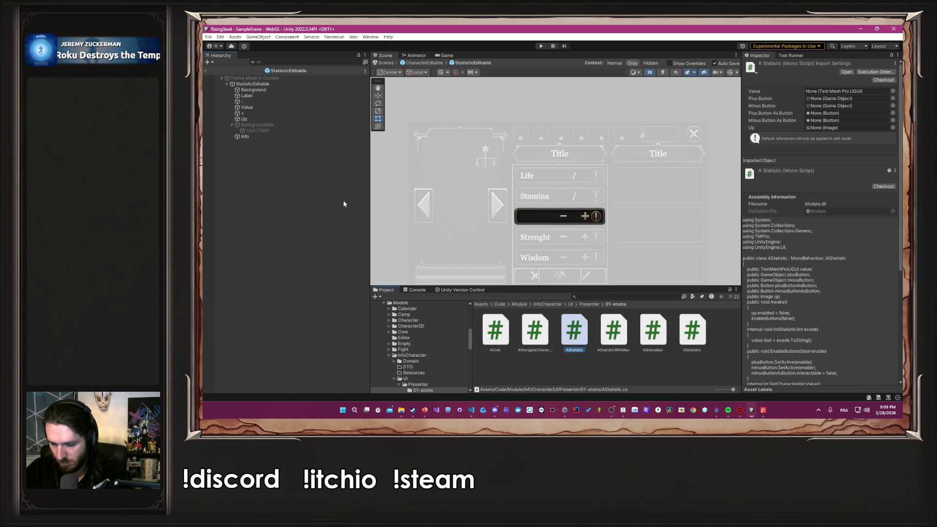
# Deselect the AStatistic script and enter play mode once the recompile finishes.
pyautogui.click(344, 204)
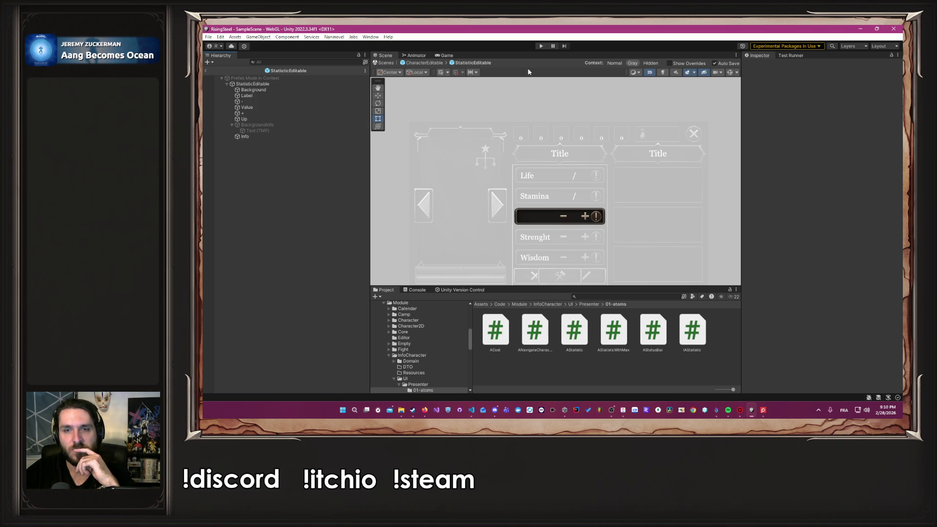
pyautogui.click(541, 46)
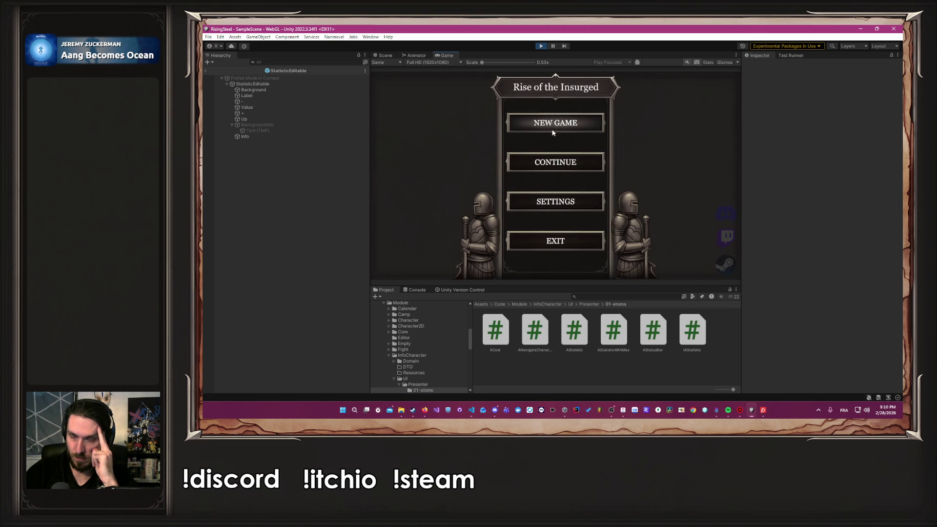
# Start a new game with a character name, pick the male character, skip the tutorial, open training.
pyautogui.click(551, 128)
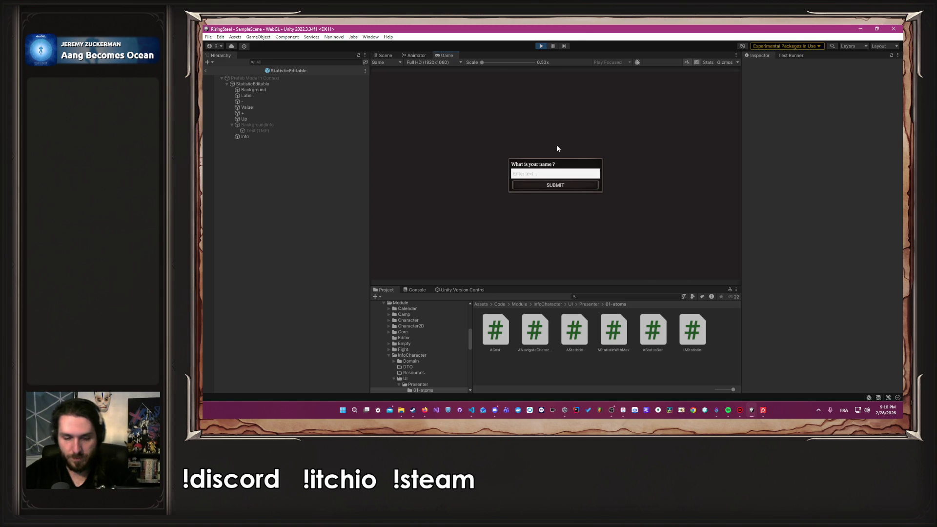
pyautogui.write('Al')
pyautogui.press('Return')
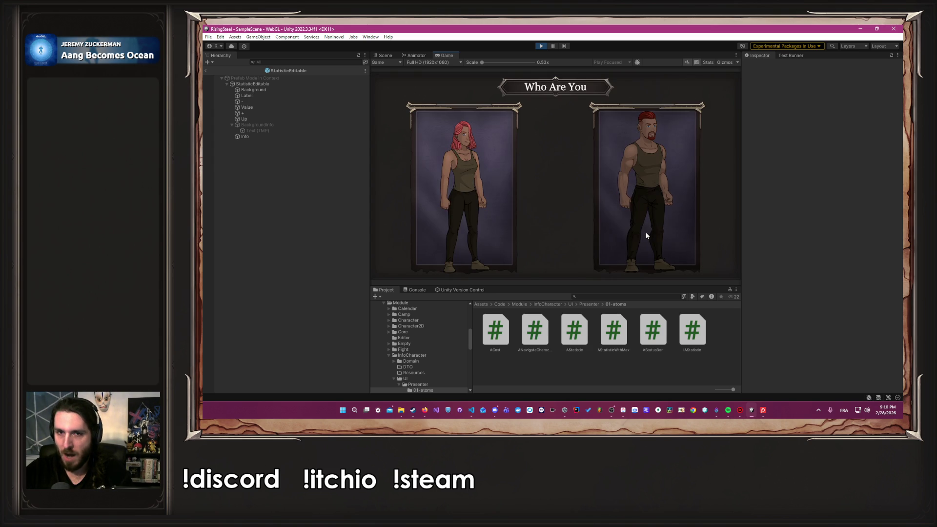
pyautogui.click(646, 235)
pyautogui.click(585, 167)
pyautogui.click(573, 88)
# Raise Strength by one in the stats panel, stop play mode and select the StatisticEditable root.
pyautogui.click(460, 185)
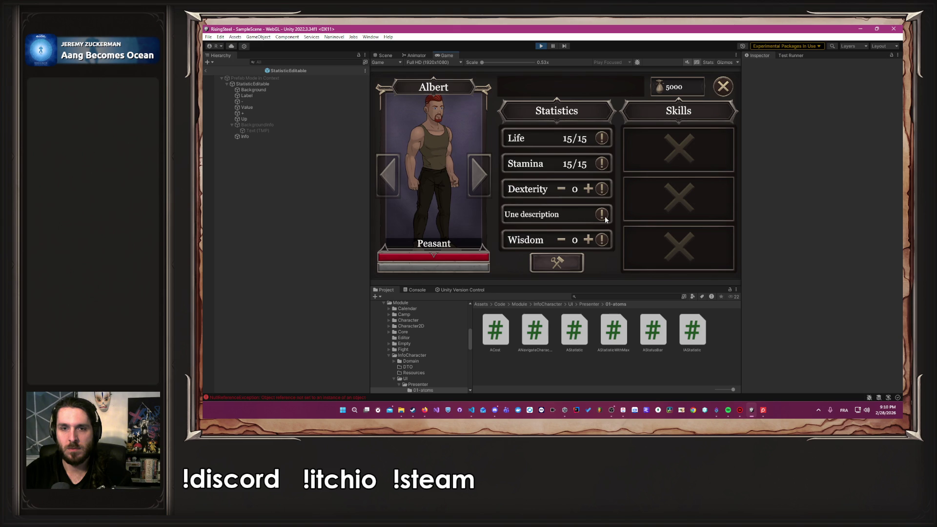
pyautogui.click(589, 217)
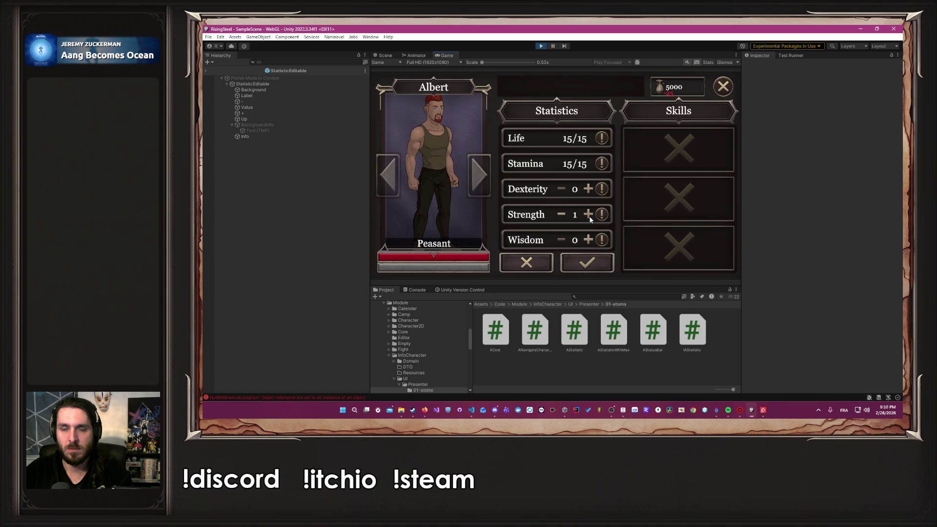
pyautogui.scroll(-2, 556, 214)
pyautogui.scroll(2, 555, 214)
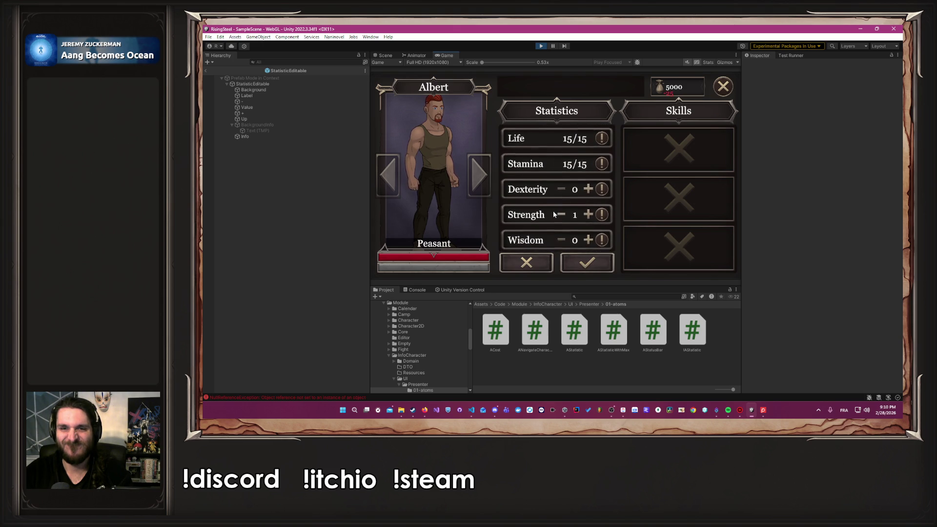
pyautogui.scroll(-1, 555, 215)
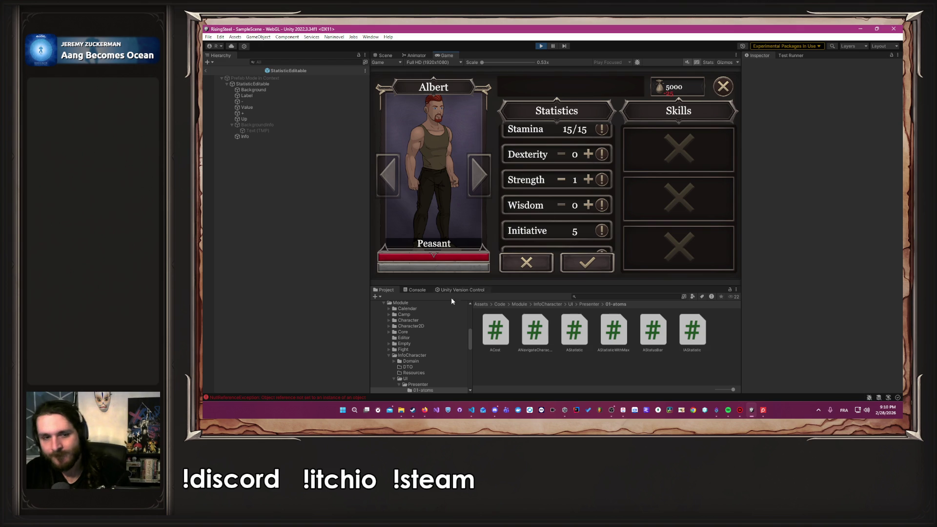
pyautogui.click(542, 47)
pyautogui.click(273, 84)
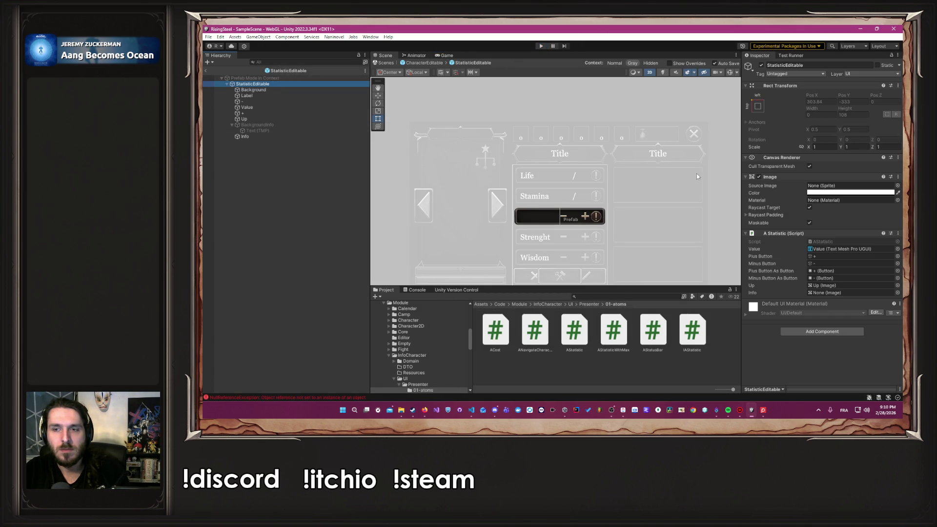
# Link the Info image into the A Statistic script's Info field and return to CharacterEditable.
pyautogui.moveTo(287, 136)
pyautogui.mouseDown()
pyautogui.moveTo(359, 140)
pyautogui.moveTo(874, 279)
pyautogui.moveTo(844, 296)
pyautogui.mouseUp()
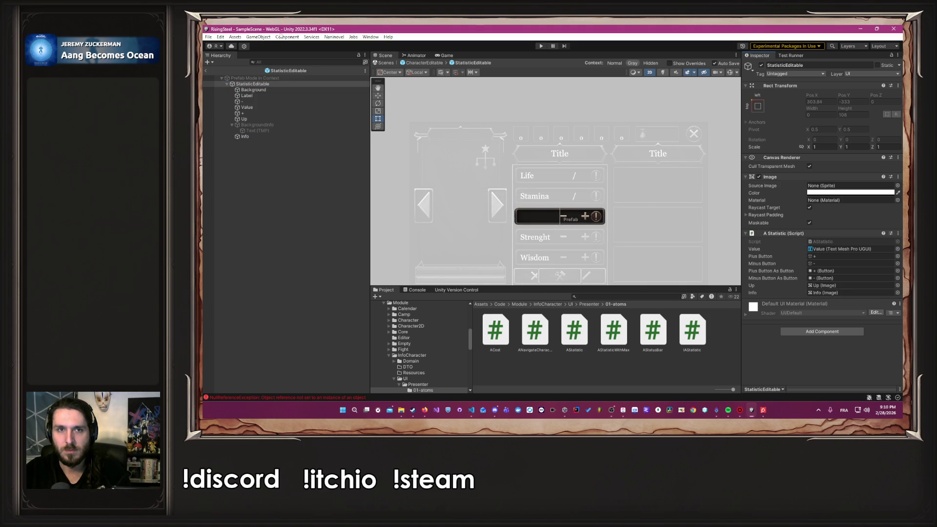
pyautogui.click(418, 64)
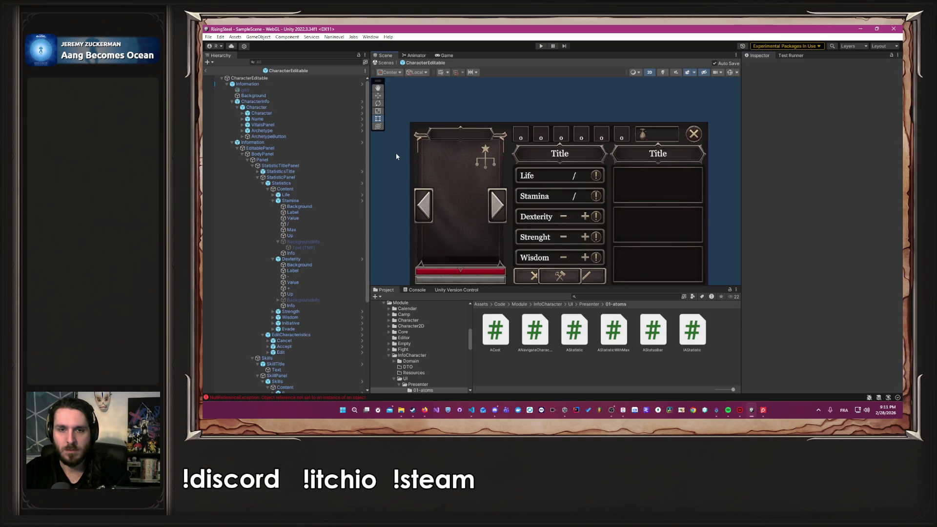
# Start play mode, begin a New Game, submit a name and skip the tutorial to the camp.
pyautogui.click(540, 45)
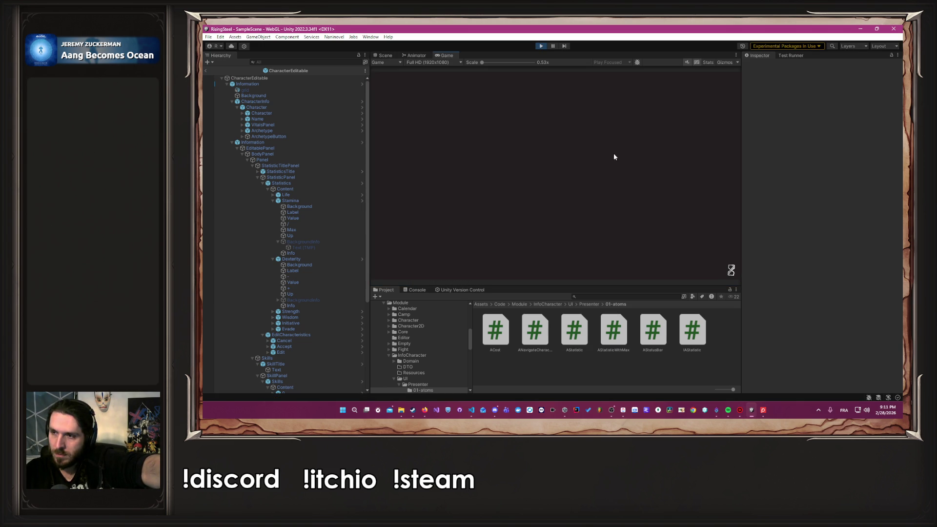
pyautogui.click(573, 127)
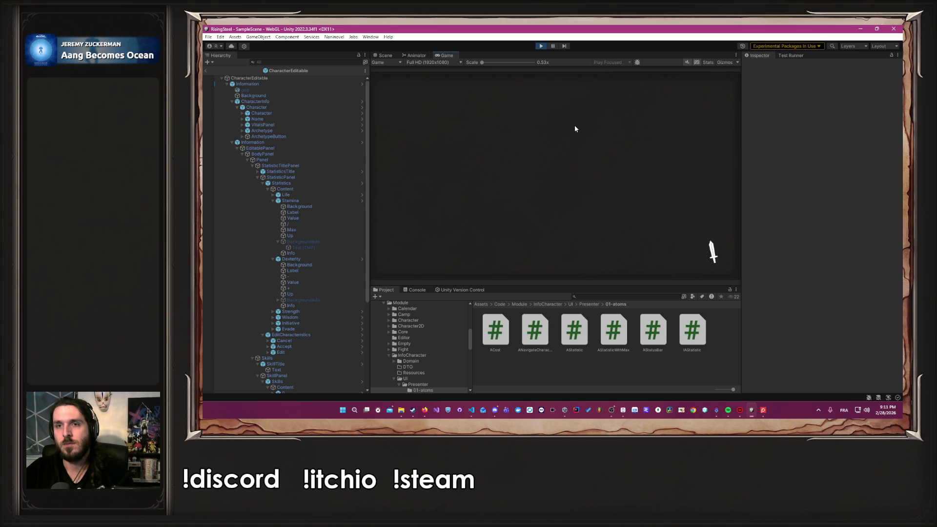
pyautogui.click(698, 140)
pyautogui.click(584, 166)
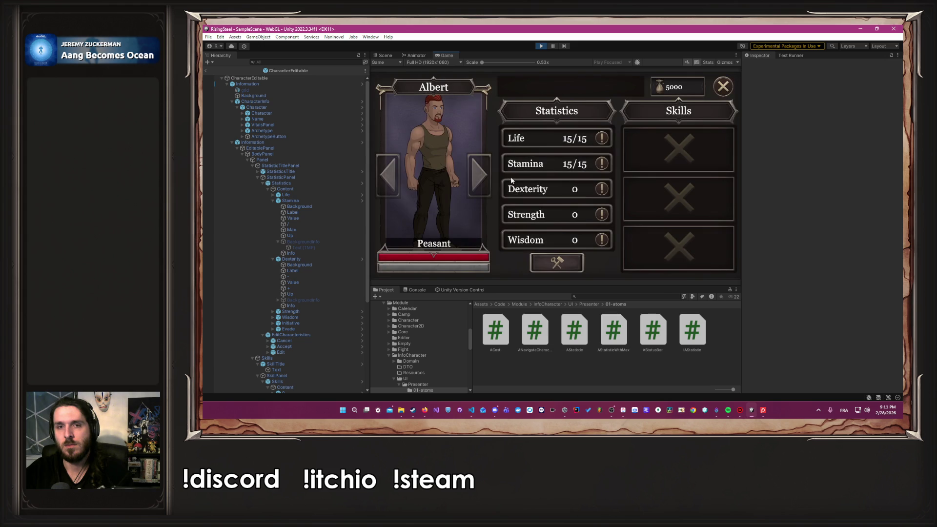
# Enter stat editing and toggle Strength between 0 and 1 three times to check the icon swap.
pyautogui.click(557, 263)
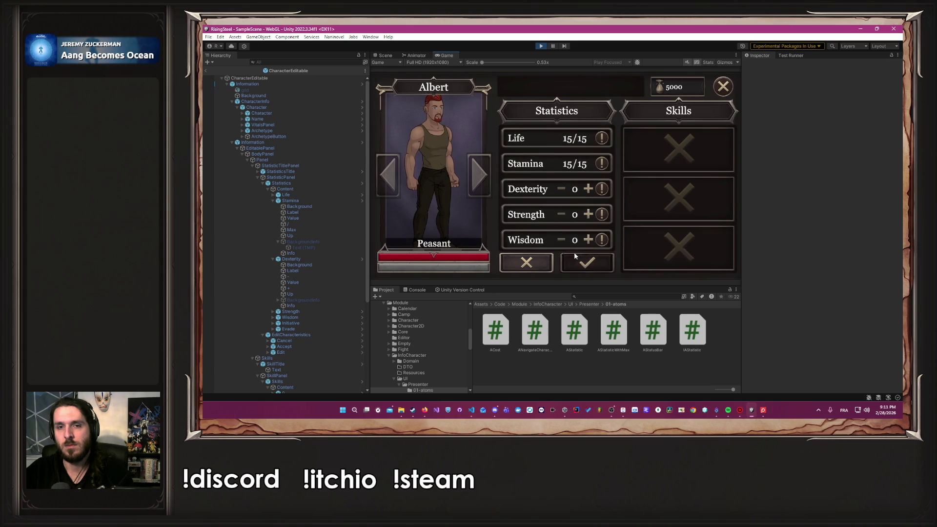
pyautogui.click(587, 216)
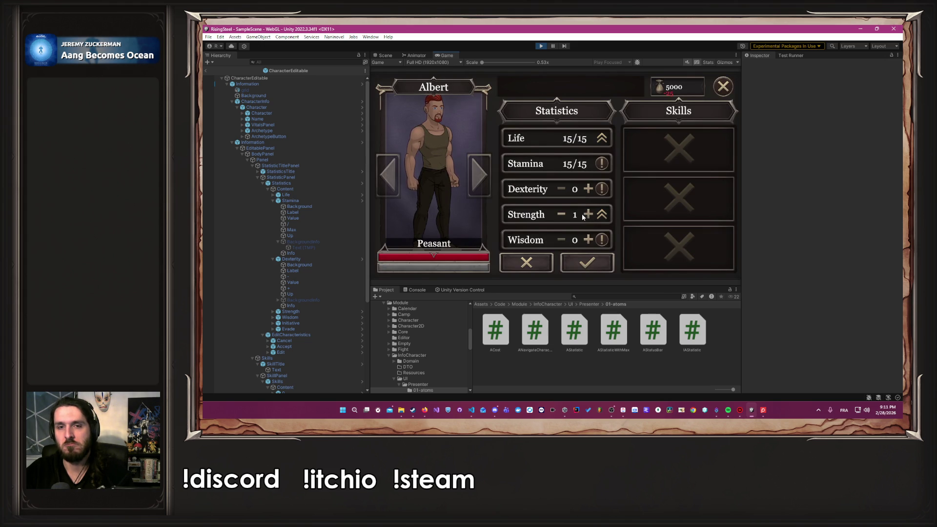
pyautogui.click(562, 215)
pyautogui.click(588, 216)
pyautogui.click(562, 215)
pyautogui.click(588, 215)
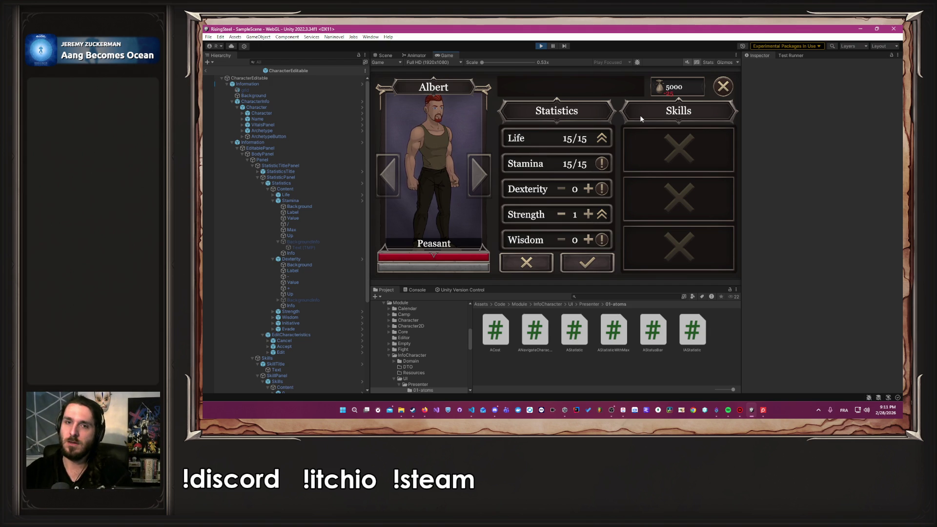
pyautogui.click(562, 217)
# Raise Wisdom and Dexterity from 0 to 1 and lower each back to 0.
pyautogui.scroll(-2, 563, 218)
pyautogui.click(587, 188)
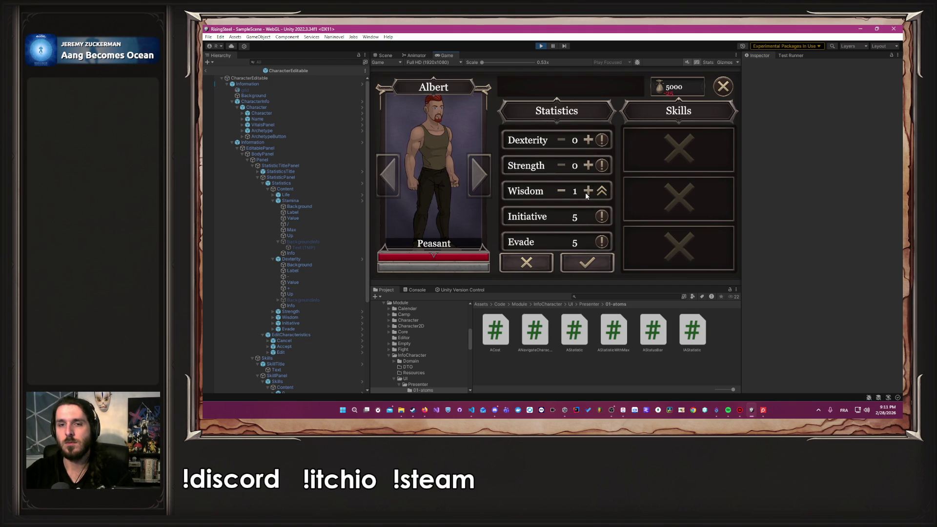
pyautogui.scroll(1, 579, 195)
pyautogui.scroll(1, 577, 195)
pyautogui.scroll(-2, 570, 200)
pyautogui.scroll(1, 564, 203)
pyautogui.click(560, 203)
pyautogui.scroll(-1, 566, 191)
pyautogui.click(588, 140)
pyautogui.click(563, 140)
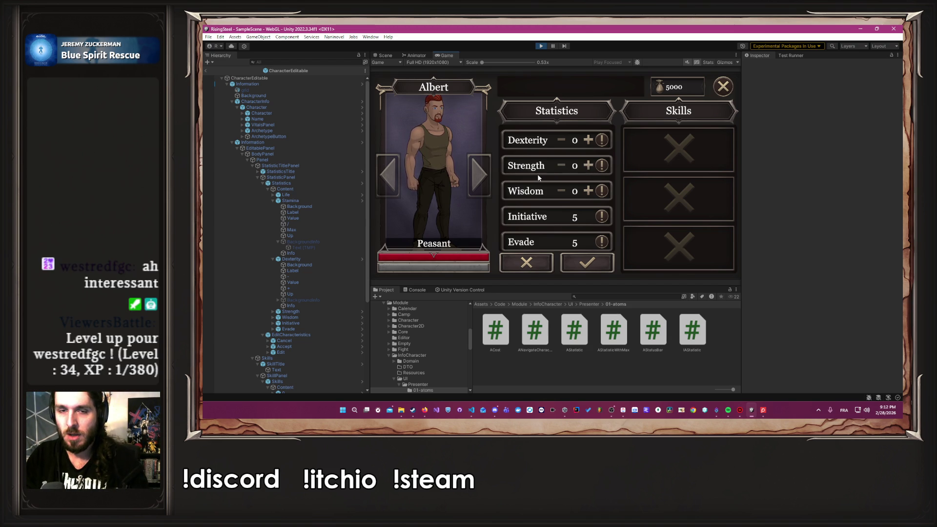
# Raise Dexterity, Strength and Wisdom to 1, then cancel the increases and stop play mode.
pyautogui.moveTo(601, 165)
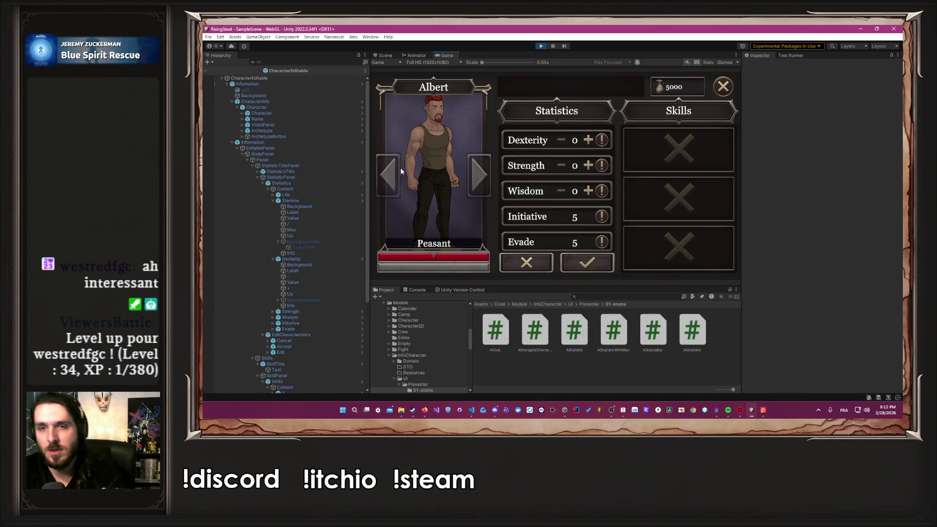
pyautogui.scroll(2, 555, 217)
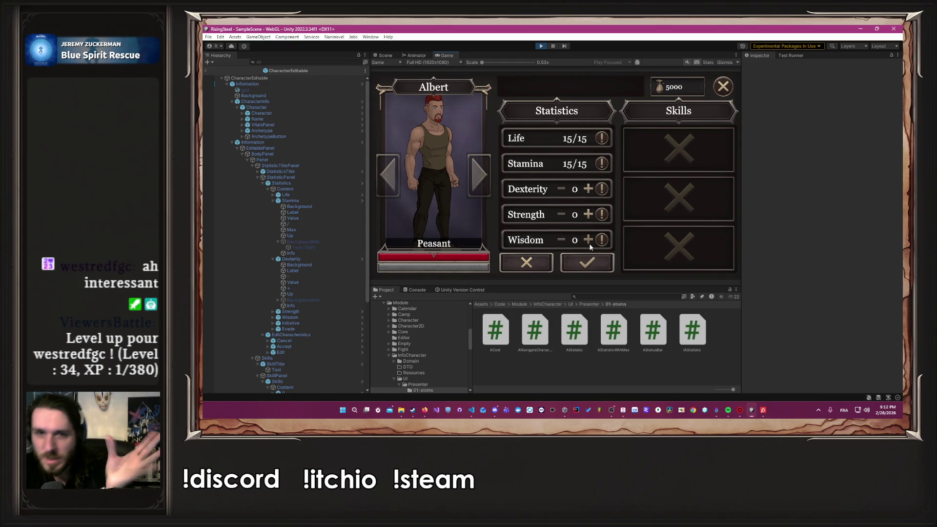
pyautogui.click(588, 189)
pyautogui.click(588, 214)
pyautogui.click(588, 240)
pyautogui.scroll(-2, 556, 186)
pyautogui.scroll(2, 554, 147)
pyautogui.scroll(-2, 557, 186)
pyautogui.moveTo(598, 219)
pyautogui.click(526, 263)
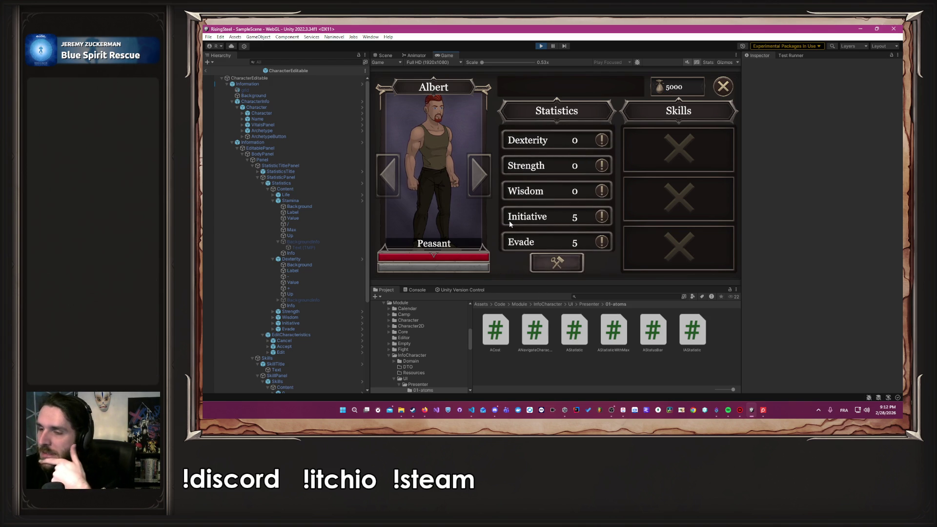
pyautogui.click(541, 46)
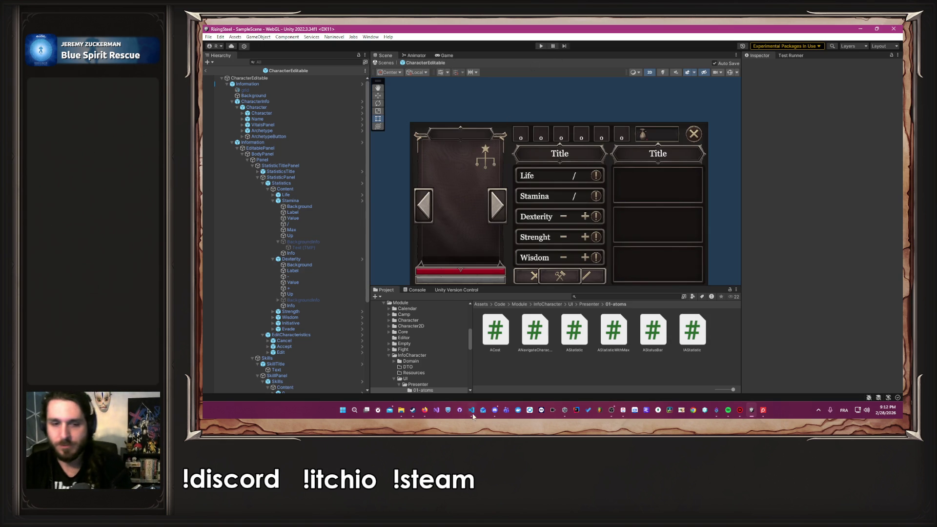
pyautogui.click(424, 409)
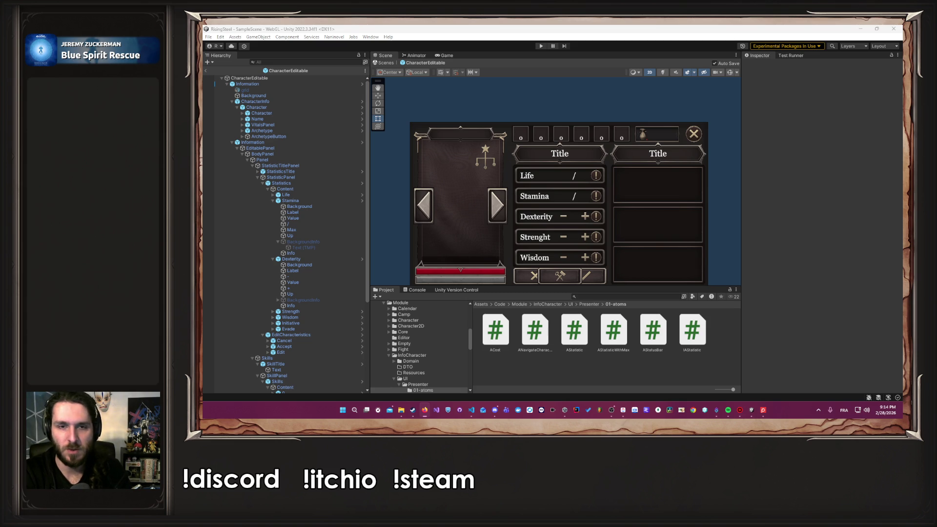
# Inspect the Information object's Information Editable script references, then switch to another program.
pyautogui.click(546, 239)
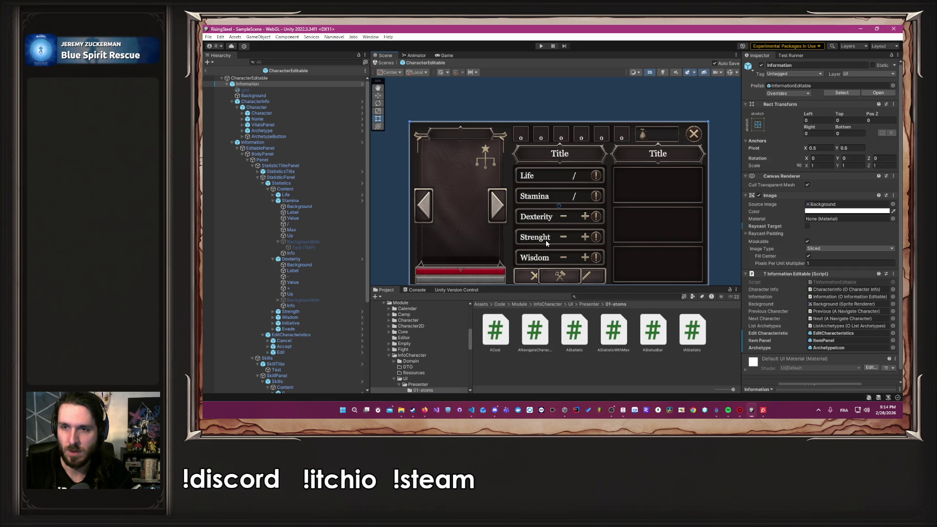
pyautogui.hotkey('alt', 'Tab')
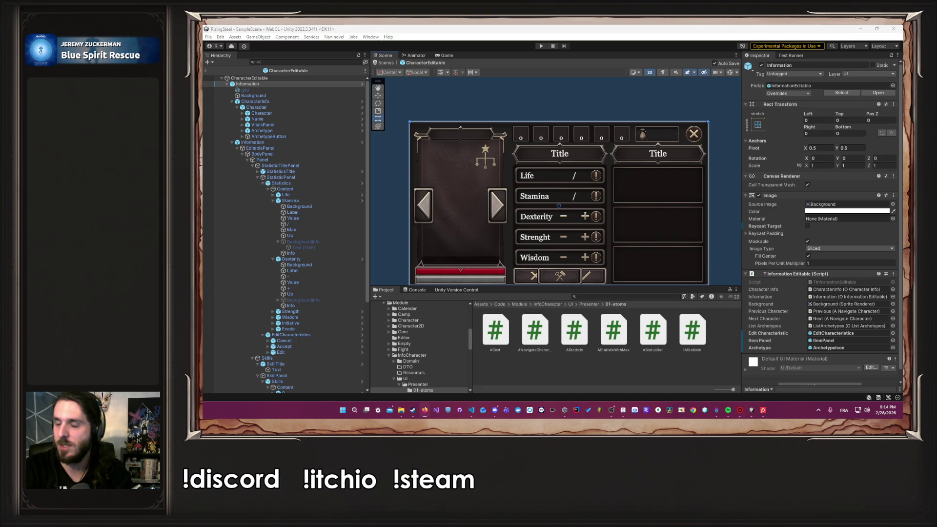
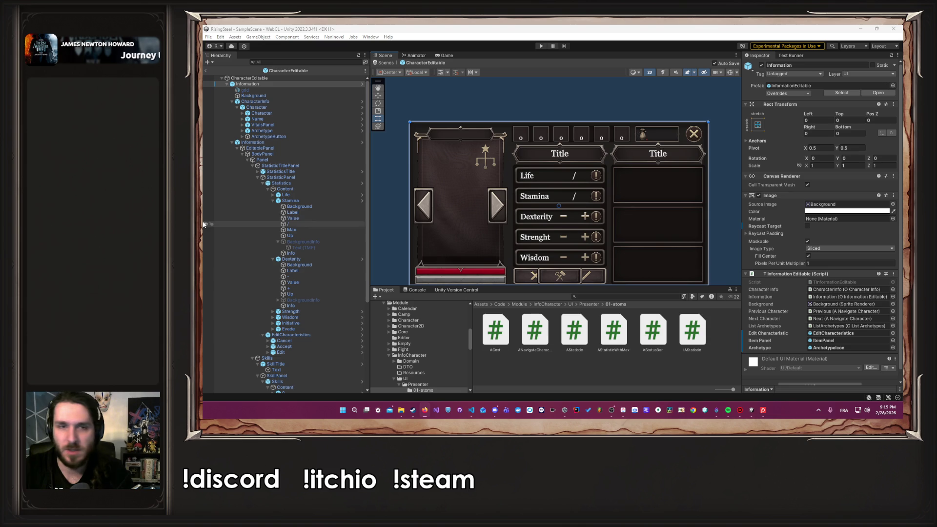
# Paste 'Determines how much damage a character can take before being defeated.' into the Life info text.
pyautogui.click(273, 195)
pyautogui.click(298, 237)
pyautogui.click(278, 236)
pyautogui.click(288, 242)
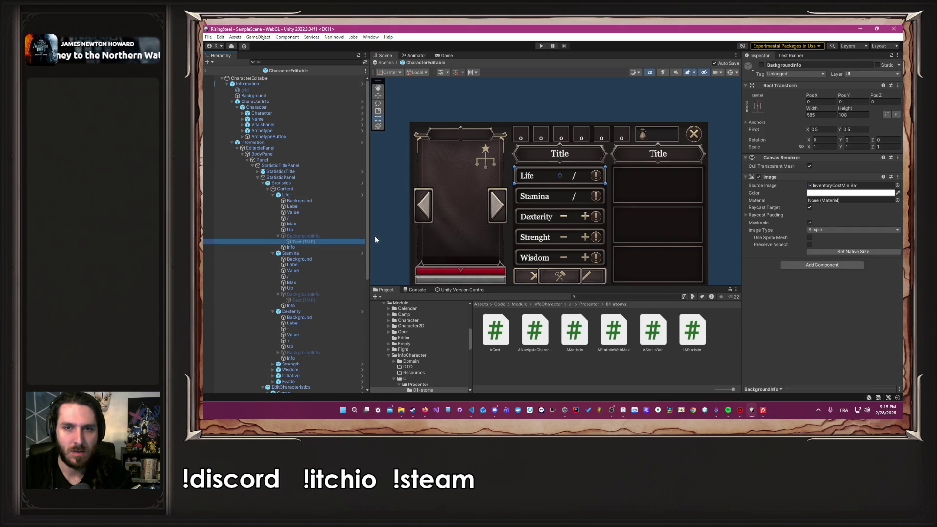
pyautogui.click(809, 207)
pyautogui.write('Determines how much damage a character can take before being defeated.')
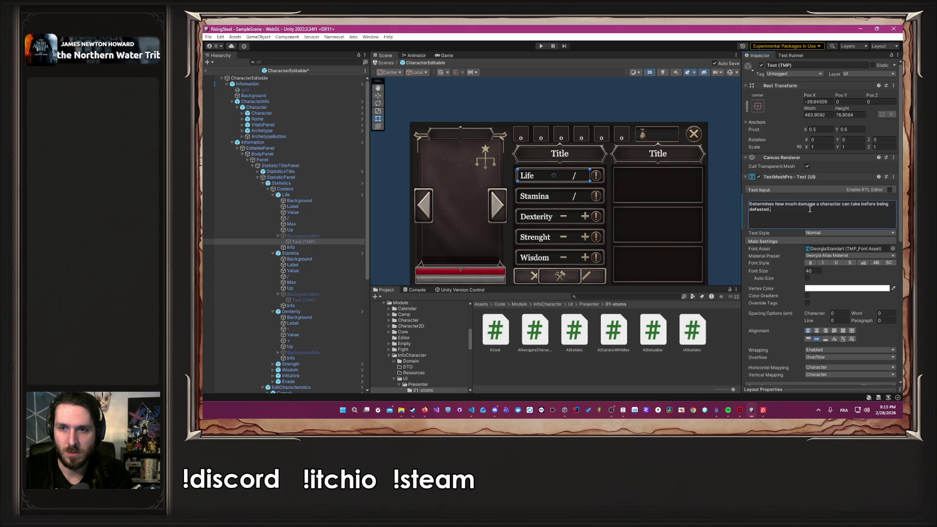
# Make the Life info background visible and set its text font size to 30.
pyautogui.click(321, 235)
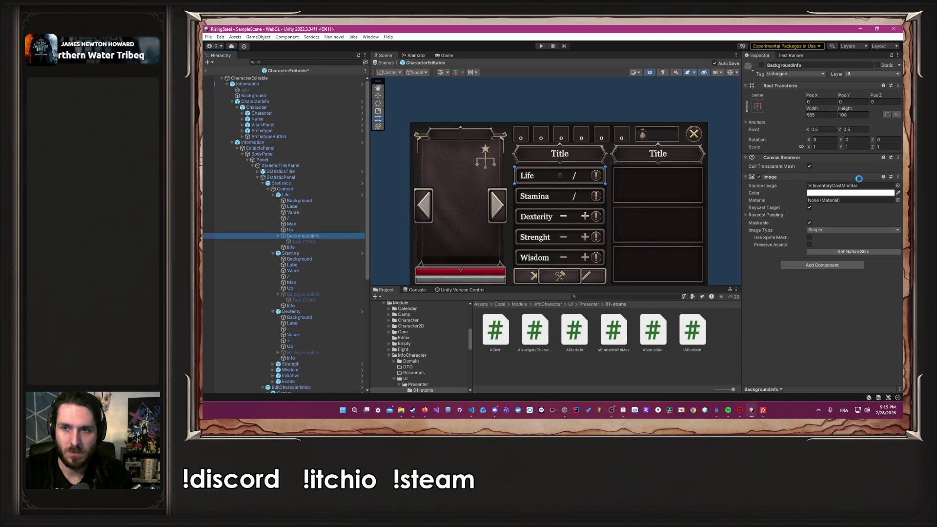
pyautogui.click(761, 65)
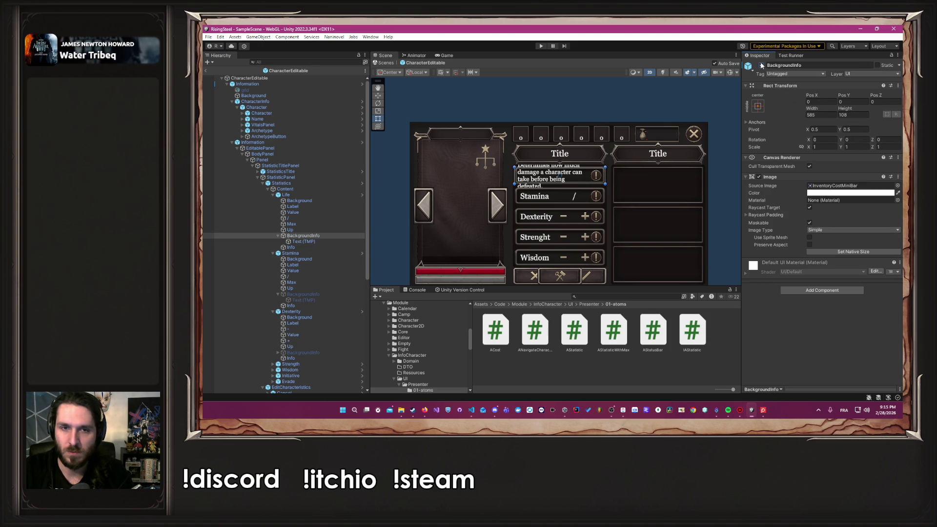
pyautogui.click(302, 241)
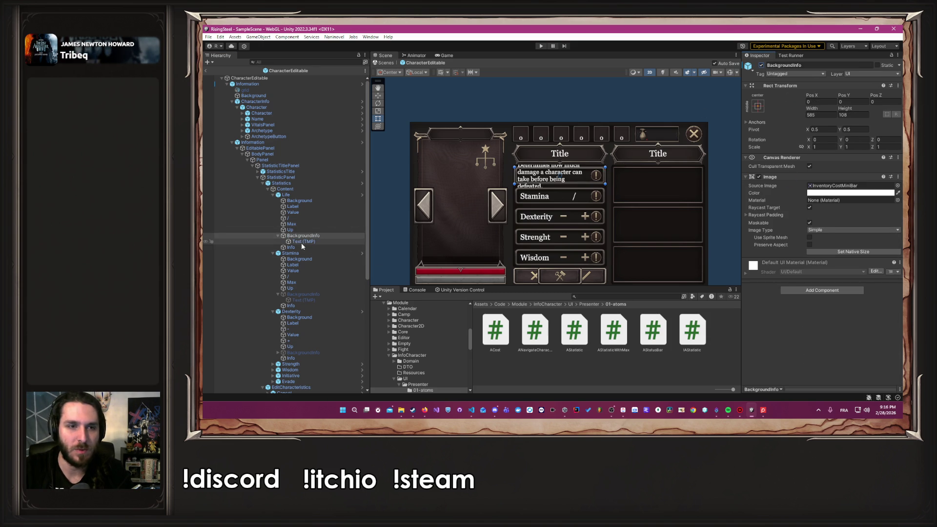
pyautogui.click(816, 270)
pyautogui.write('35')
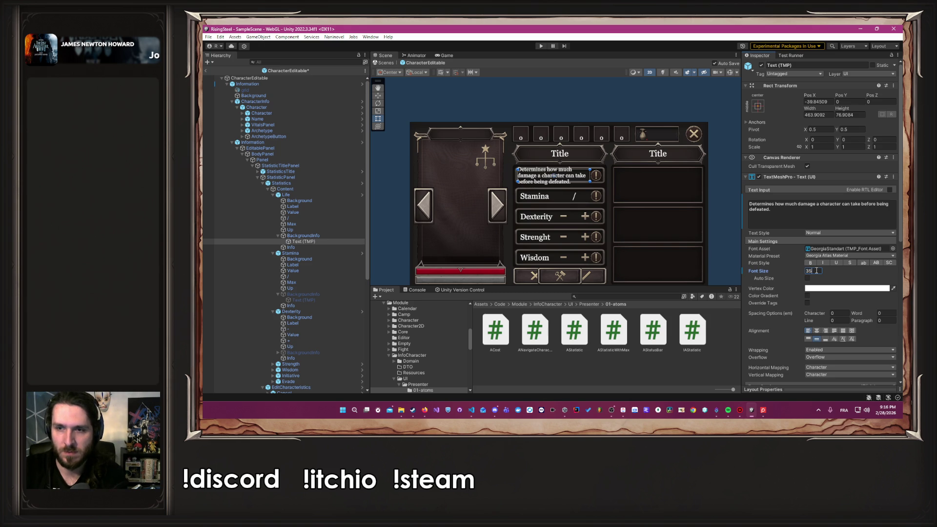
pyautogui.press('BackSpace')
pyautogui.write('0')
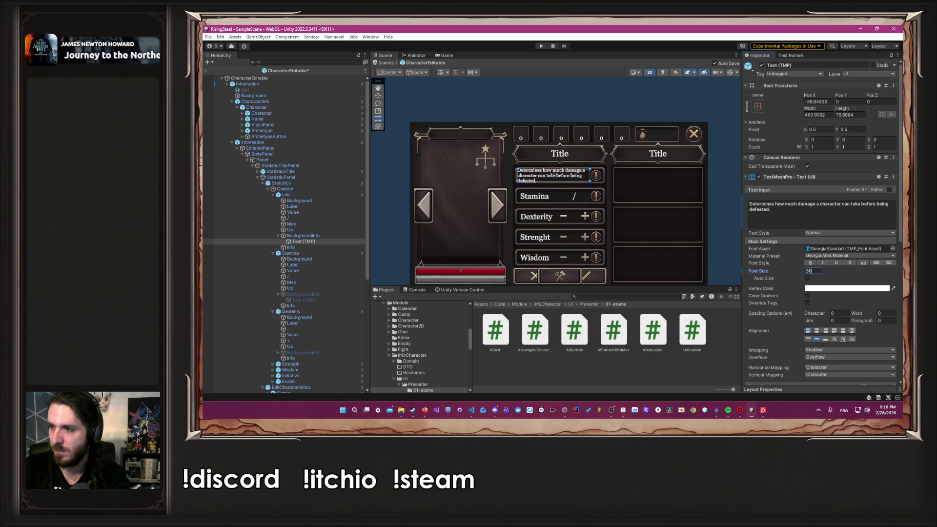
pyautogui.hotkey('alt', 'Tab')
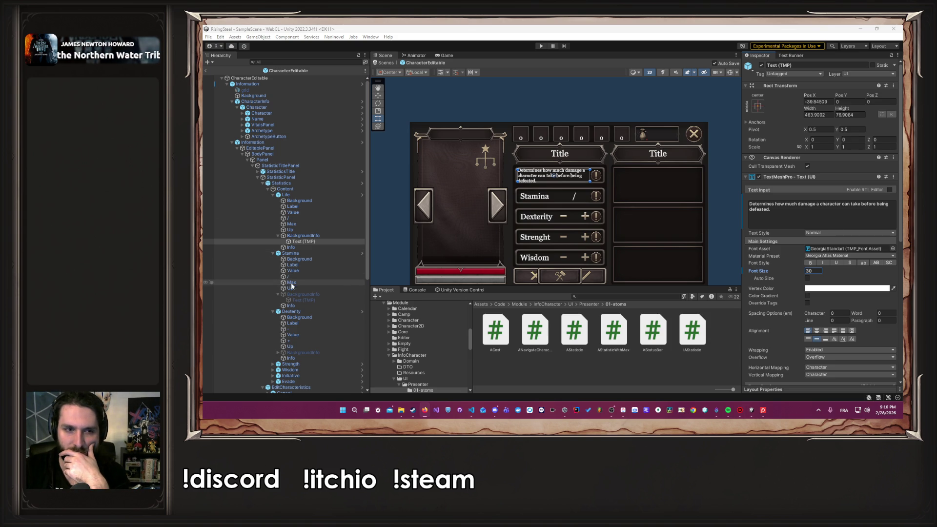
pyautogui.click(288, 294)
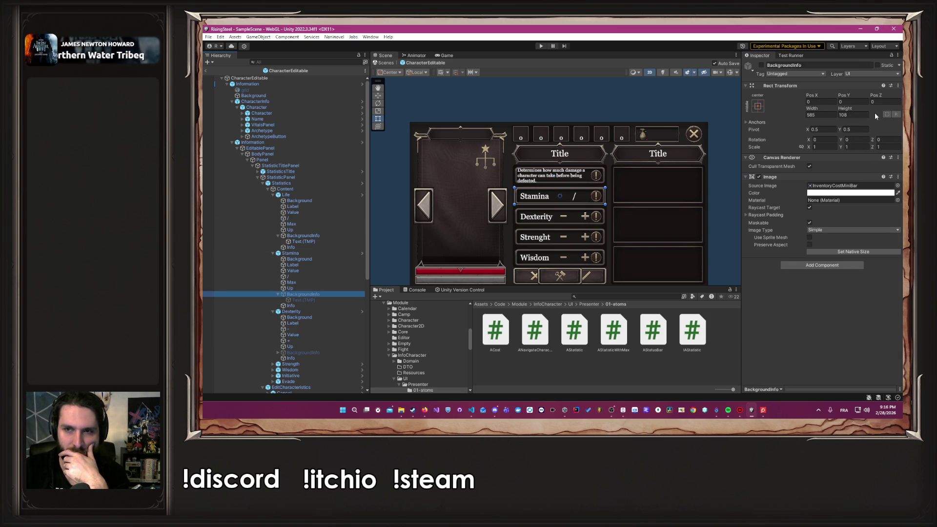
# Show the Stamina info background and set its text to 'Resource used to activate abilities and skills.'.
pyautogui.click(761, 65)
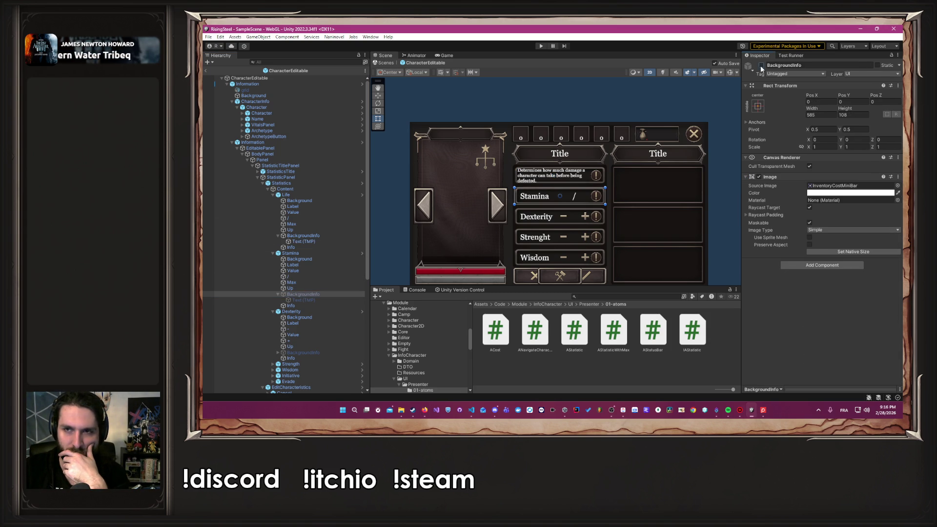
pyautogui.click(317, 299)
pyautogui.hotkey('alt', 'Tab')
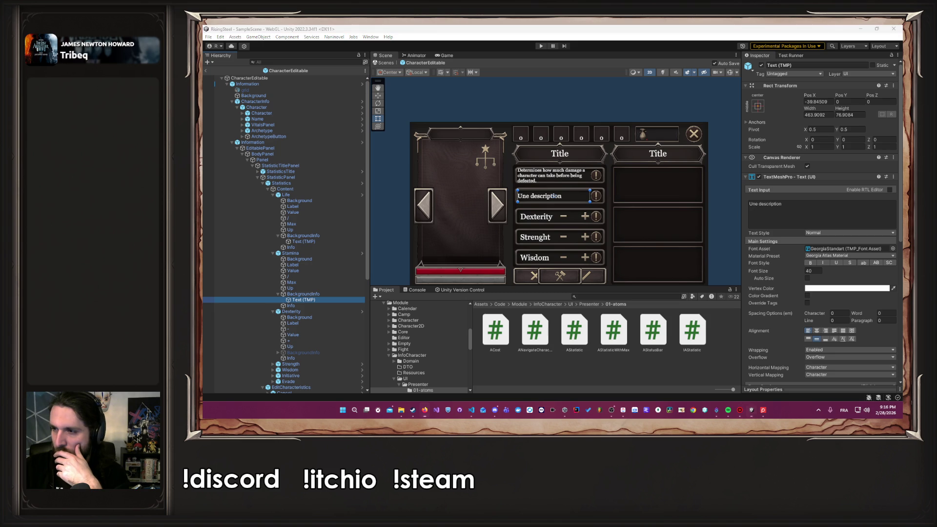
pyautogui.click(800, 215)
pyautogui.hotkey('ctrl', 'a')
pyautogui.write('Resource used to activate abilities and skills.')
# Set the Stamina info text font size to 30.
pyautogui.doubleClick(813, 271)
pyautogui.write('35')
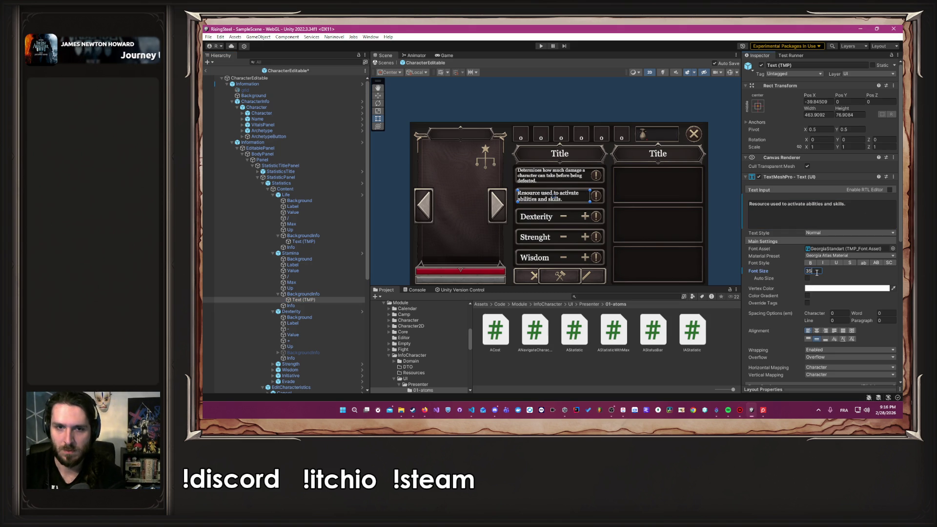
pyautogui.press('BackSpace')
pyautogui.write('0')
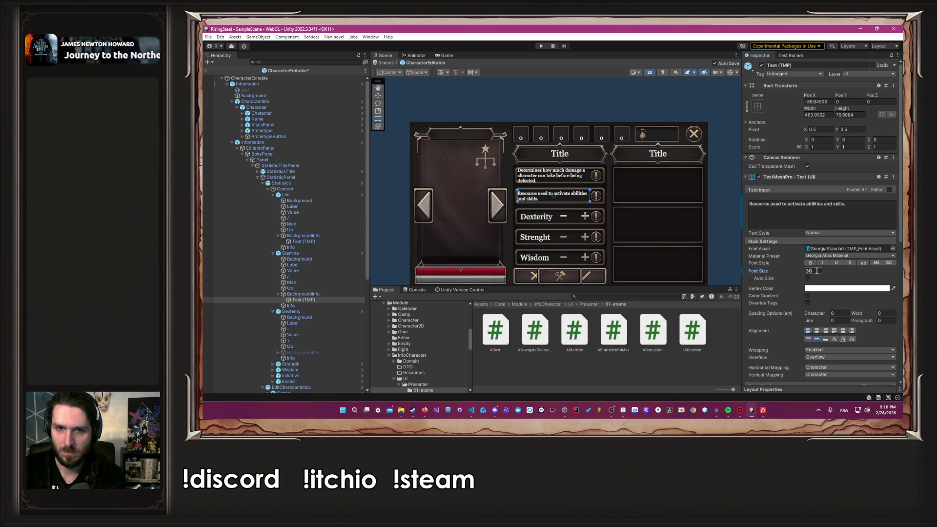
pyautogui.click(726, 221)
pyautogui.scroll(5, 561, 171)
pyautogui.scroll(1, 524, 194)
pyautogui.click(332, 241)
# Paste the French Stamina description into the Stamina info text.
pyautogui.click(820, 207)
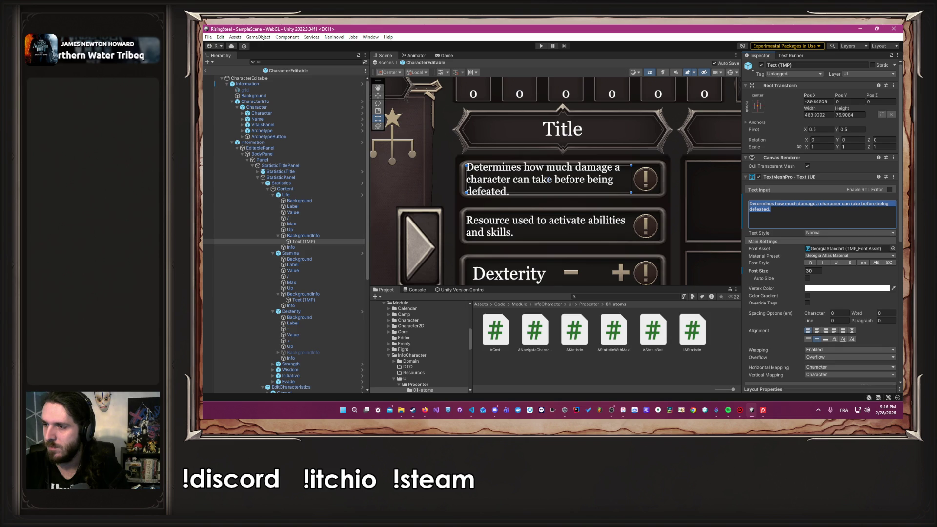
pyautogui.hotkey('alt', 'Tab')
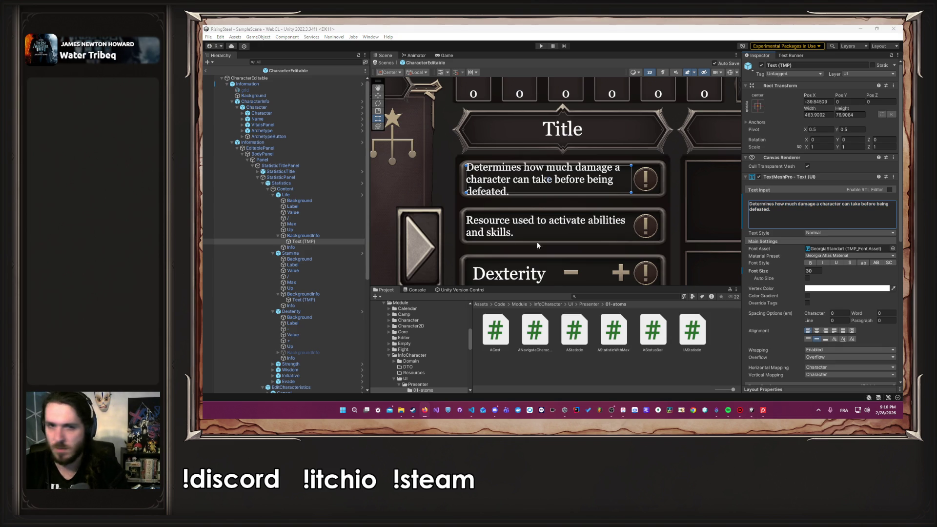
pyautogui.click(311, 300)
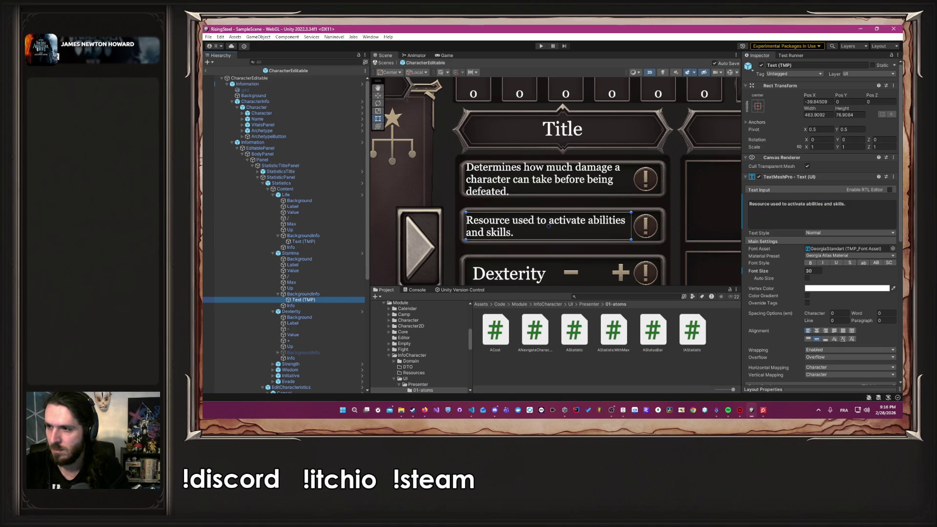
pyautogui.hotkey('alt', 'Tab')
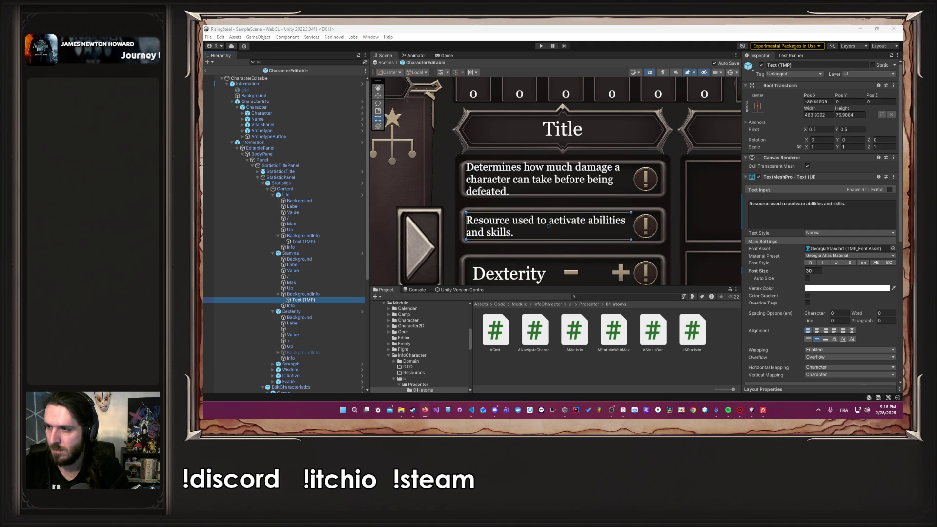
pyautogui.click(781, 208)
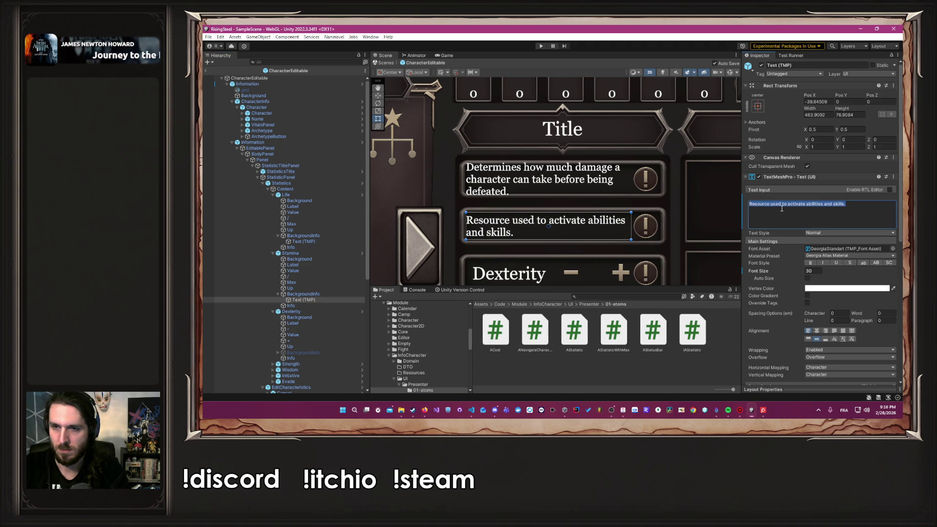
pyautogui.hotkey('ctrl', 'a')
pyautogui.hotkey('ctrl', 'v')
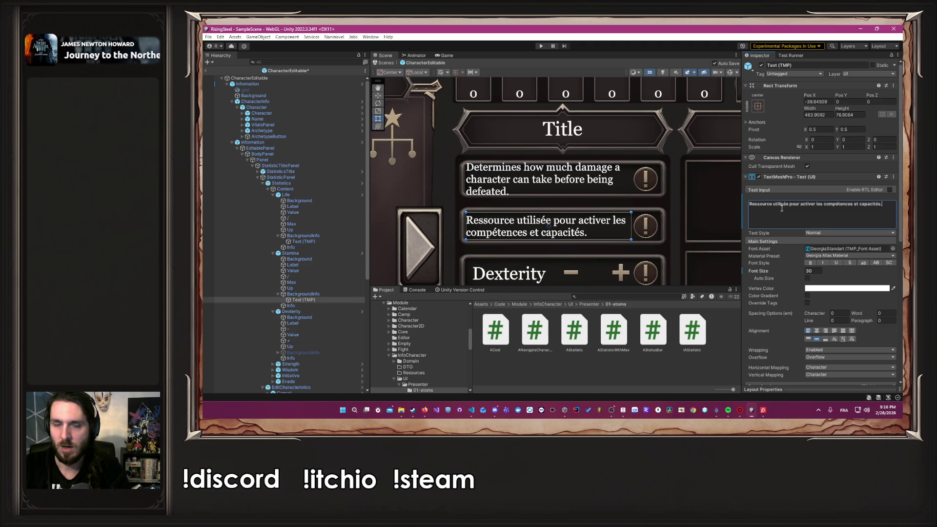
# Test the French Life description, then the English bow-damage-and-dodge description, in the Stamina info text.
pyautogui.hotkey('alt', 'Tab')
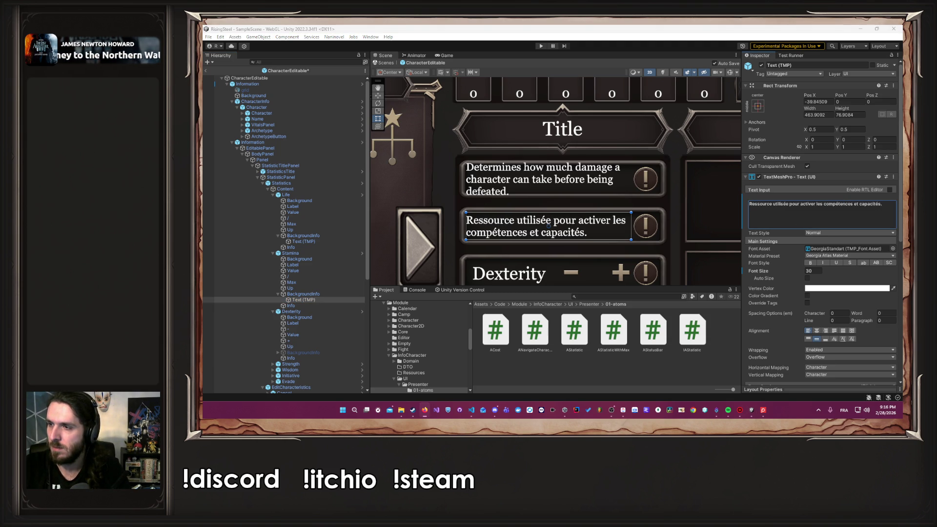
pyautogui.click(750, 213)
pyautogui.hotkey('ctrl', 'a')
pyautogui.write("Détermine la quantité de dégâts qu'un personnage peut subir avant d'être vaincu.")
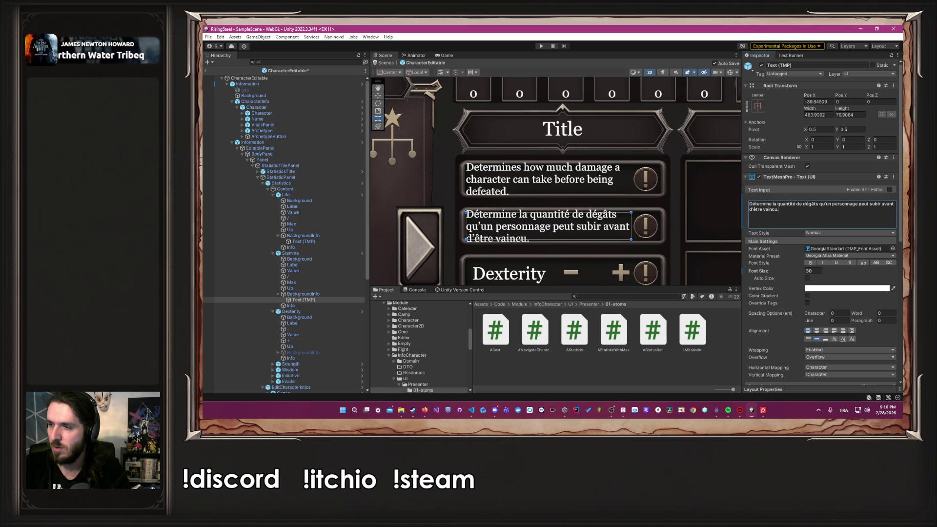
pyautogui.hotkey('alt', 'Tab')
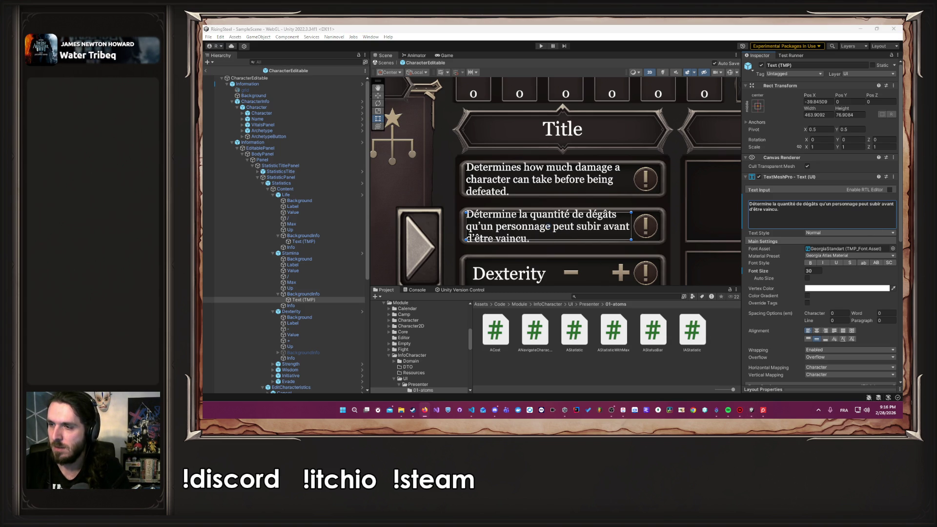
pyautogui.click(828, 207)
pyautogui.hotkey('ctrl', 'a')
pyautogui.write('Increases bow damage and improves dodge chance.')
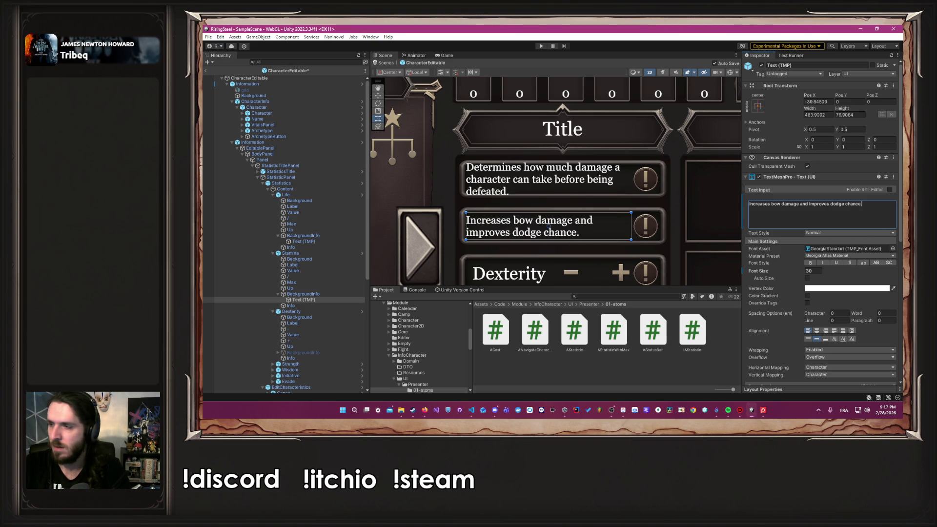
# Paste the French bow description and shorten it to 'Augmente les dégâts à l'arc et améliore l'esquive.'.
pyautogui.hotkey('alt', 'Tab')
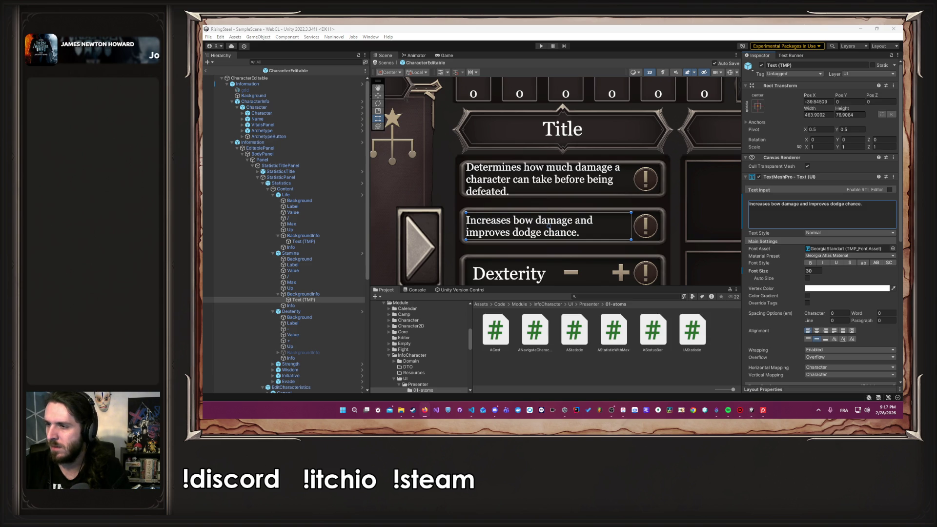
pyautogui.click(811, 221)
pyautogui.hotkey('ctrl', 'a')
pyautogui.write("Augmente les dégâts à l'arc et améliore les chances d'esquive.")
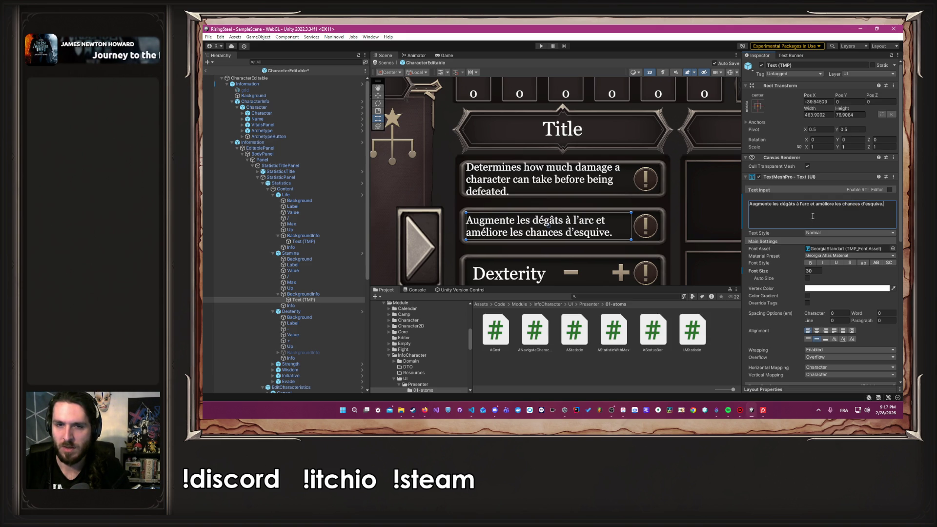
pyautogui.hotkey('alt', 'Tab')
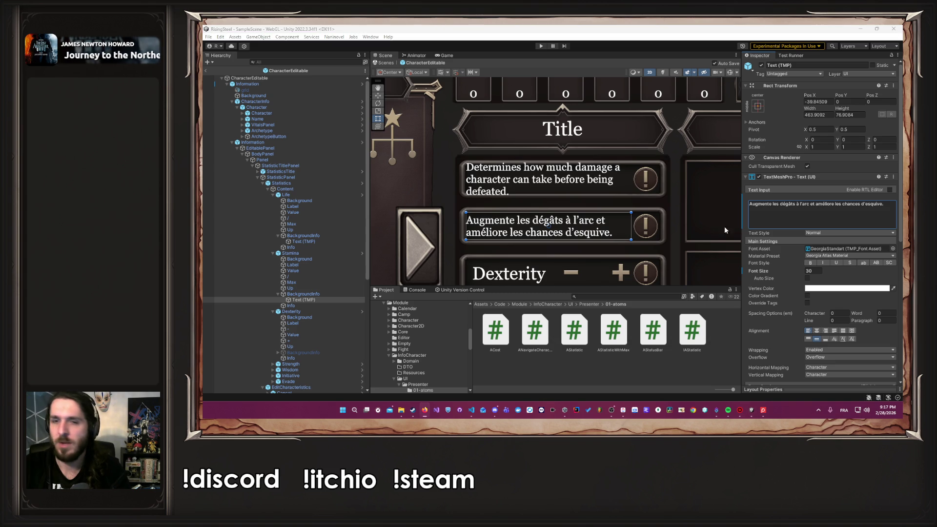
pyautogui.click(861, 204)
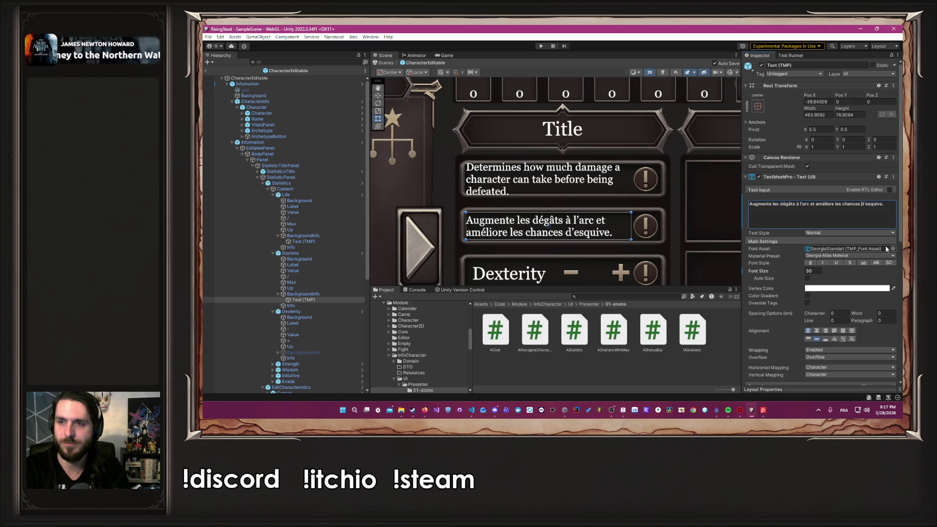
pyautogui.press('BackSpace')
pyautogui.press('BackSpace')
pyautogui.press('BackSpace')
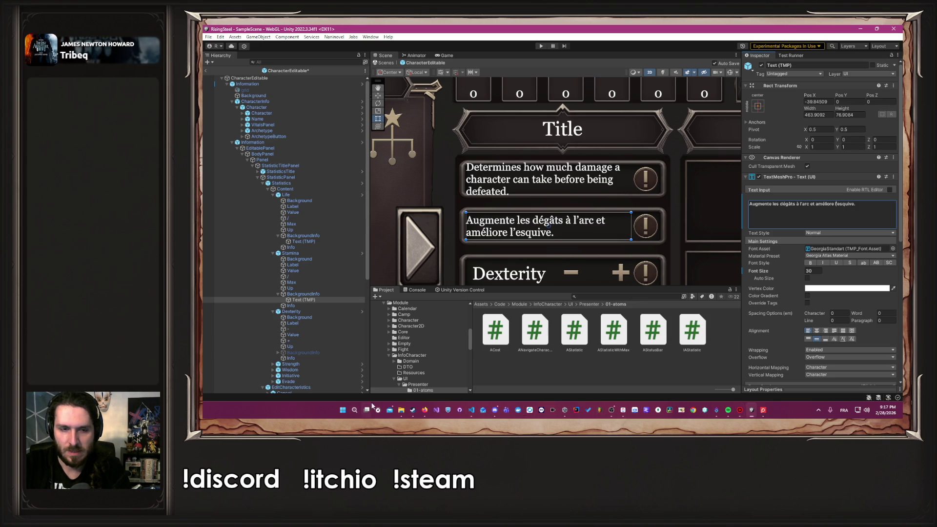
pyautogui.click(355, 410)
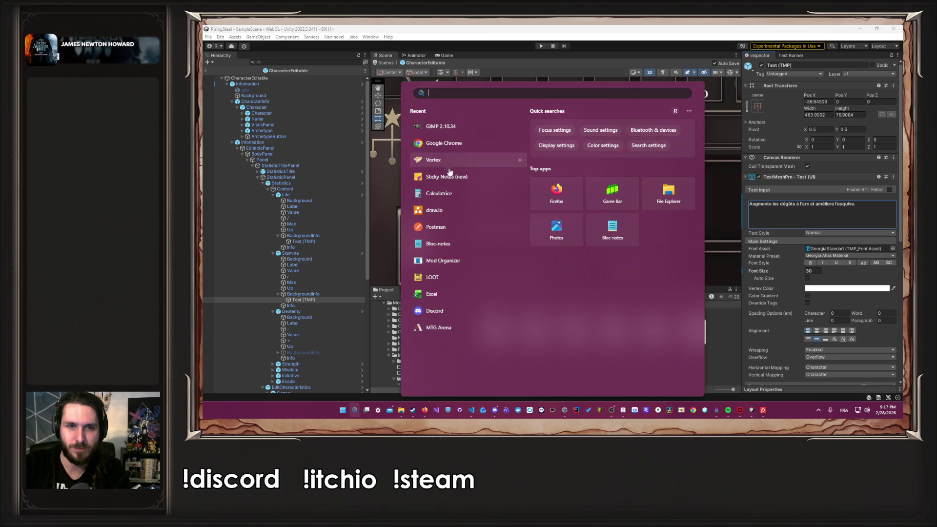
pyautogui.write('one')
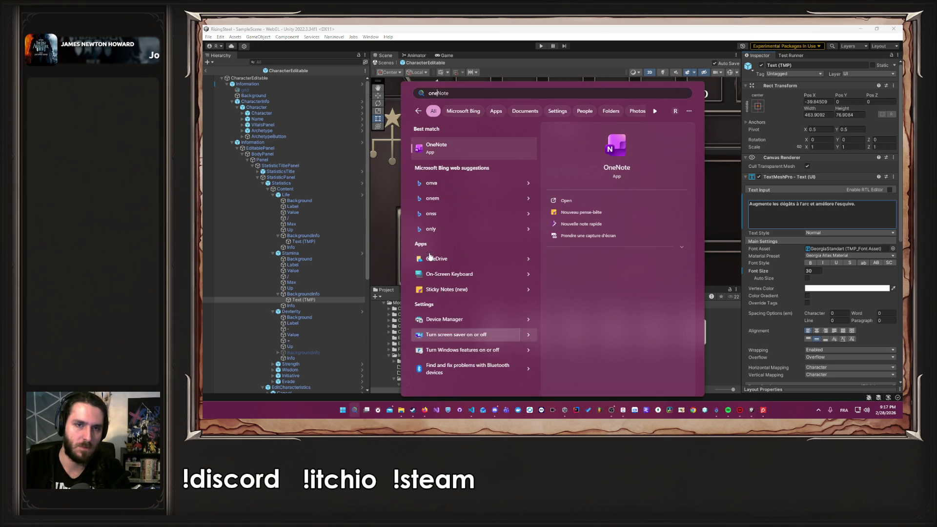
pyautogui.click(835, 220)
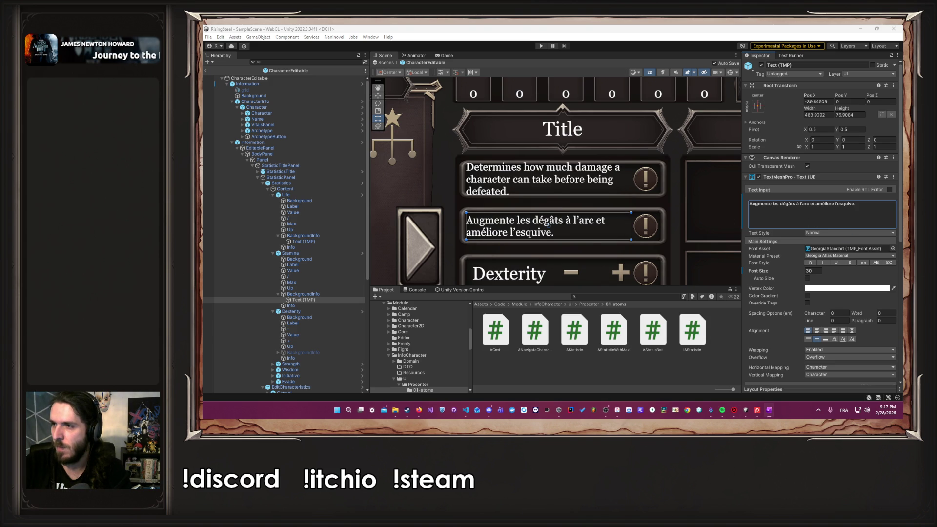
pyautogui.click(830, 208)
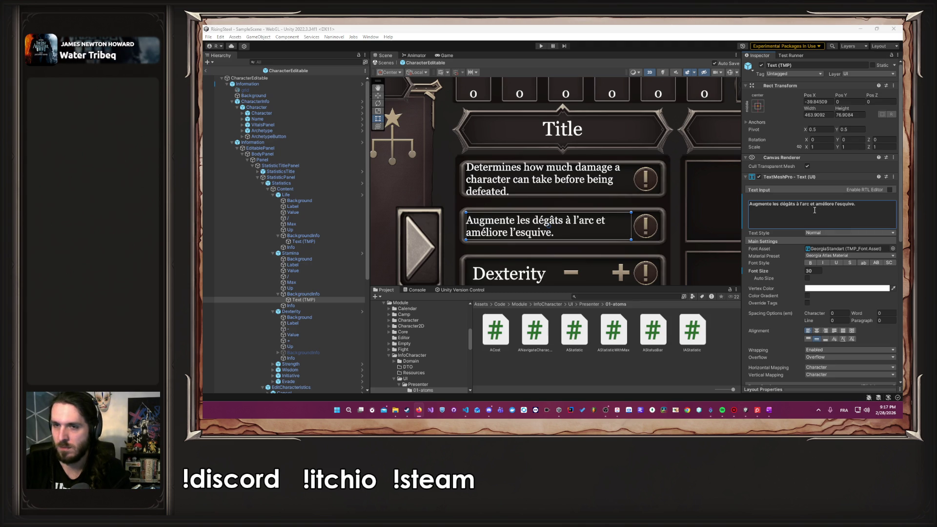
# Preview the English and French sword-damage descriptions in the info text, saving after each.
pyautogui.hotkey('alt', 'Tab')
pyautogui.write('Increases sword damage and raises maximum Life.')
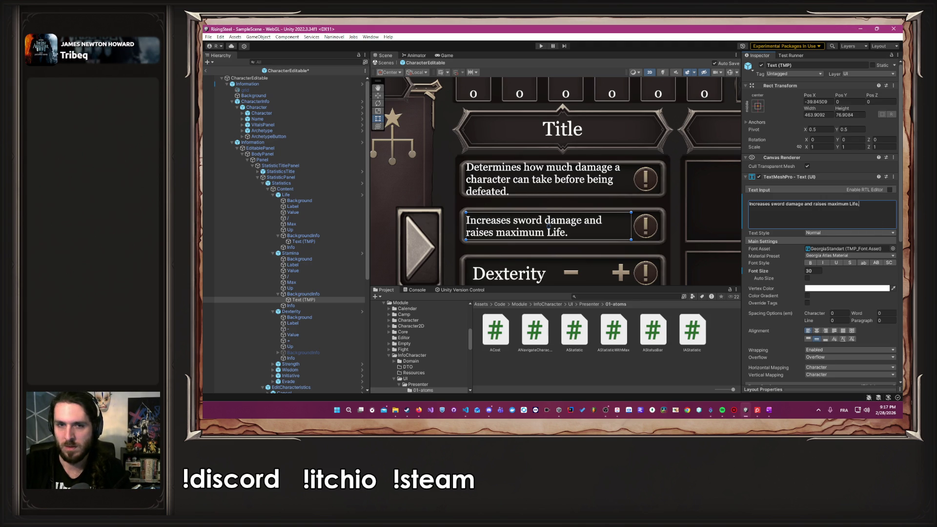
pyautogui.hotkey('ctrl', 's')
pyautogui.hotkey('alt', 'Tab')
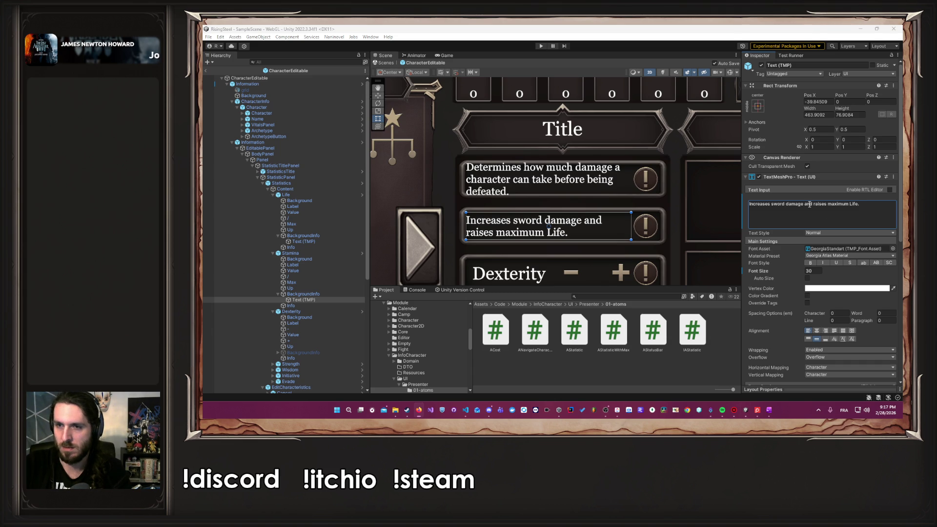
pyautogui.hotkey('alt', 'Tab')
pyautogui.write("Augmente les dégâts à l'épée et augmente la vie maximale.")
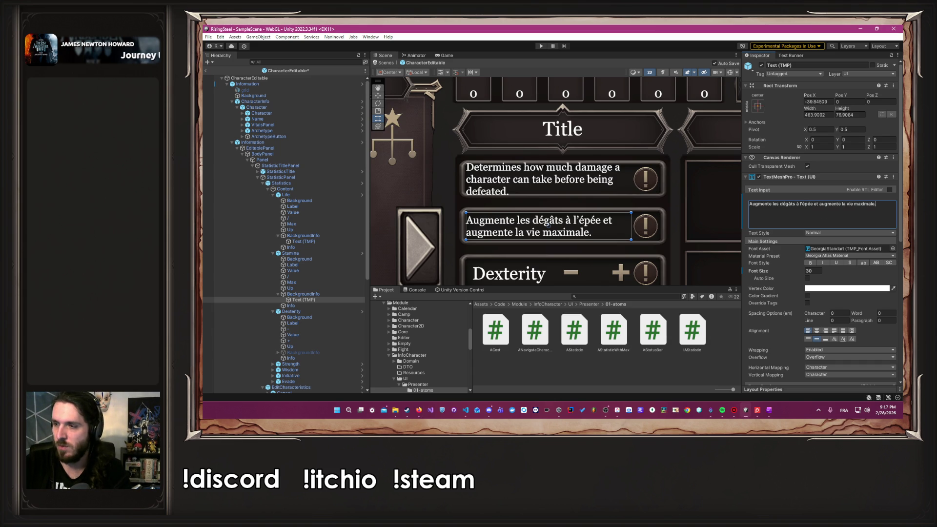
pyautogui.hotkey('ctrl', 's')
pyautogui.hotkey('alt', 'Tab')
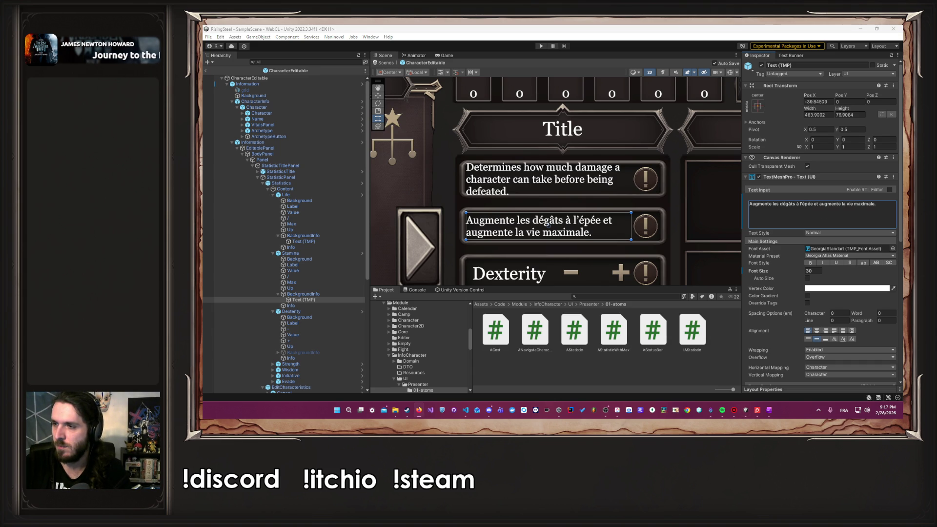
# Preview the English and French magic-damage descriptions, saving after each.
pyautogui.hotkey('alt', 'Tab')
pyautogui.write('Increases magic damage and raises maximum Stamina.')
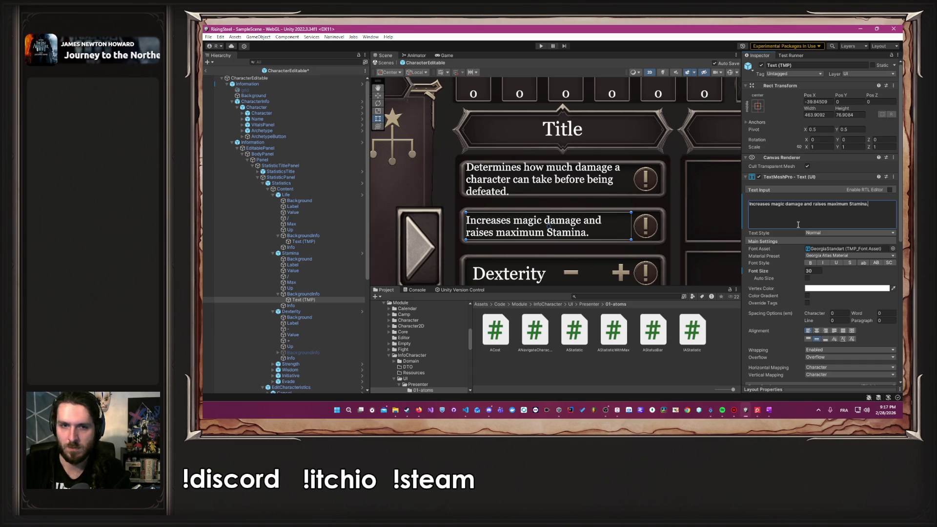
pyautogui.hotkey('ctrl', 's')
pyautogui.hotkey('alt', 'Tab')
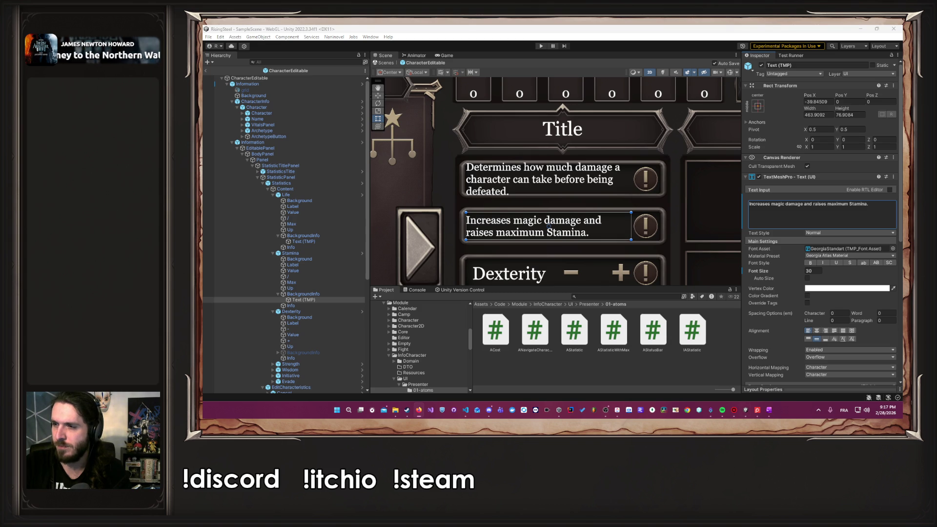
pyautogui.click(867, 218)
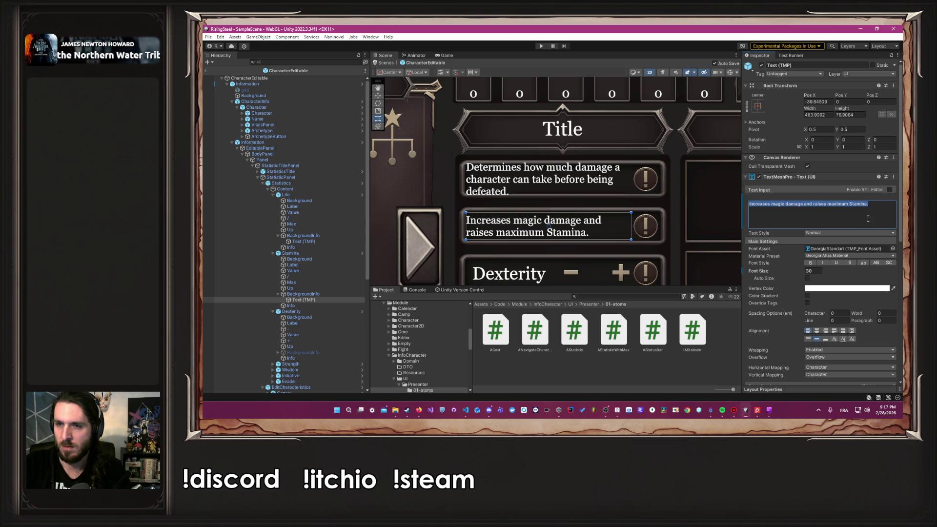
pyautogui.write("Augmente les dégâts magiques et augmente l'endurance maximale.")
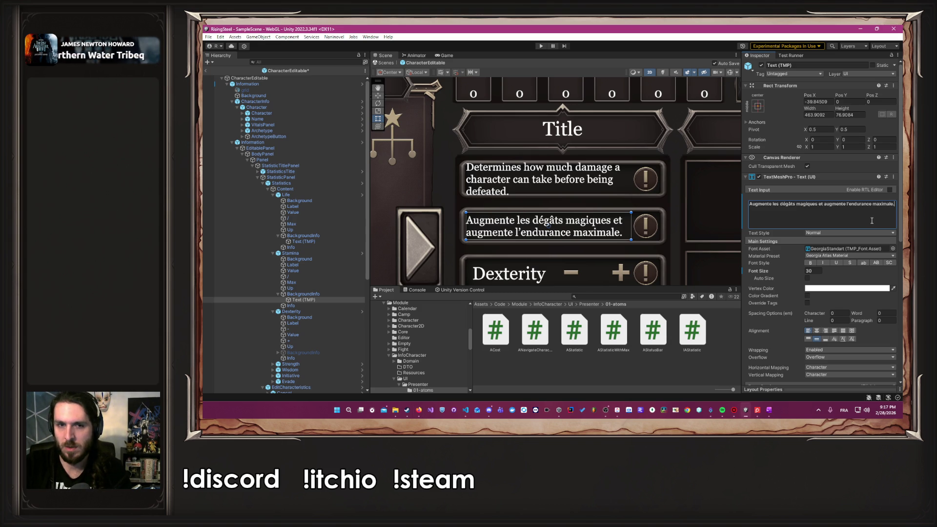
pyautogui.hotkey('ctrl', 's')
pyautogui.hotkey('alt', 'Tab')
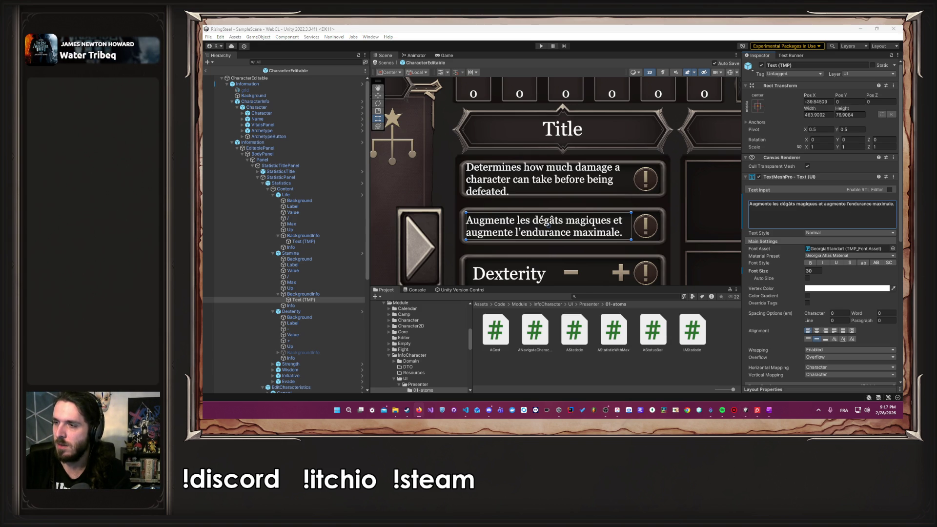
# Preview the English and French turn-order descriptions, saving after each.
pyautogui.click(820, 206)
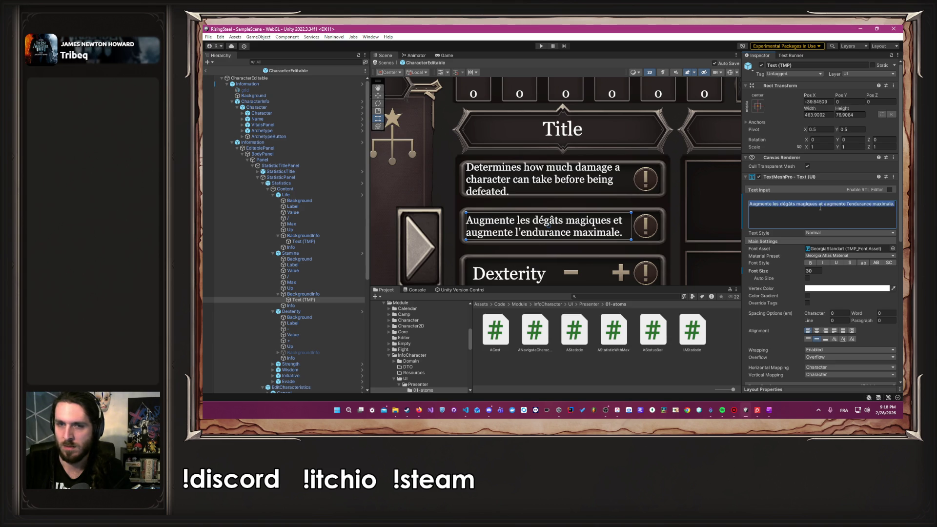
pyautogui.write('Determines the order in which characters act in combat.')
pyautogui.hotkey('ctrl', 's')
pyautogui.hotkey('alt', 'Tab')
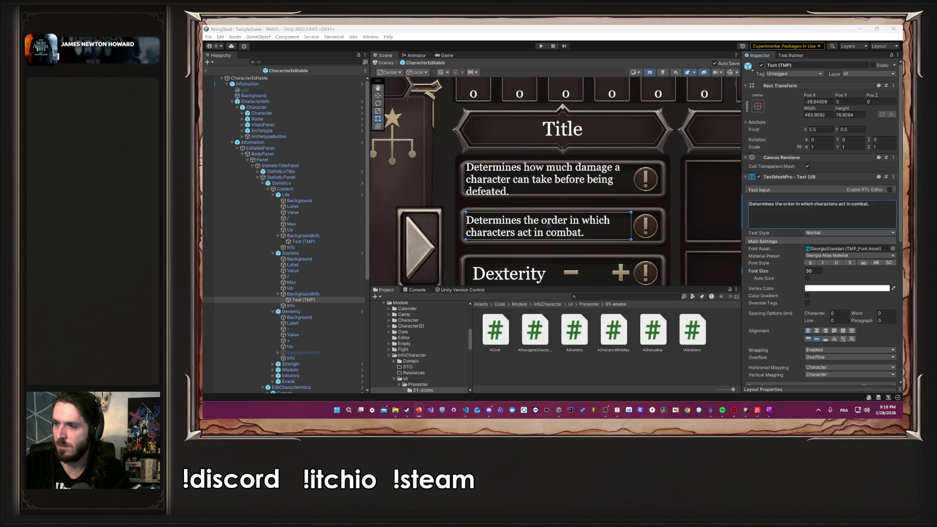
pyautogui.click(810, 210)
pyautogui.write("Détermine l'ordre d'action des personnages en combat.")
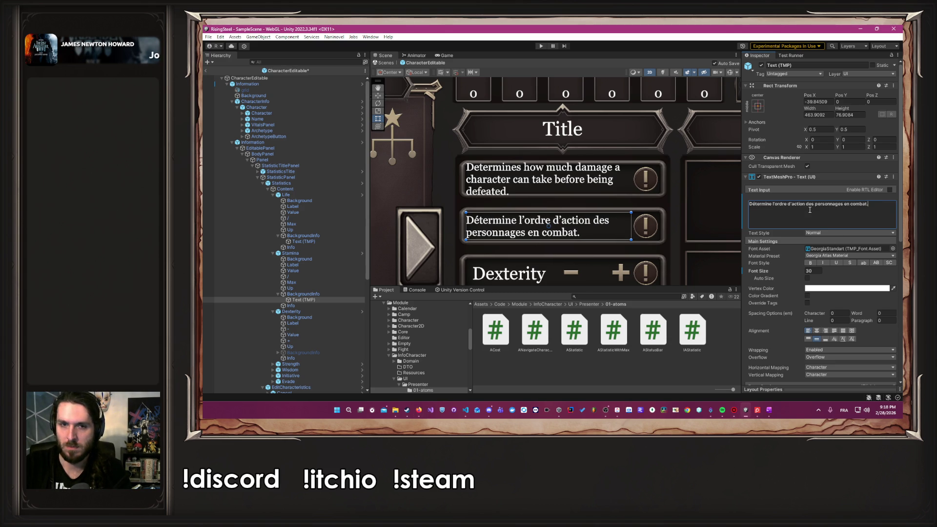
pyautogui.hotkey('ctrl', 's')
pyautogui.hotkey('alt', 'Tab')
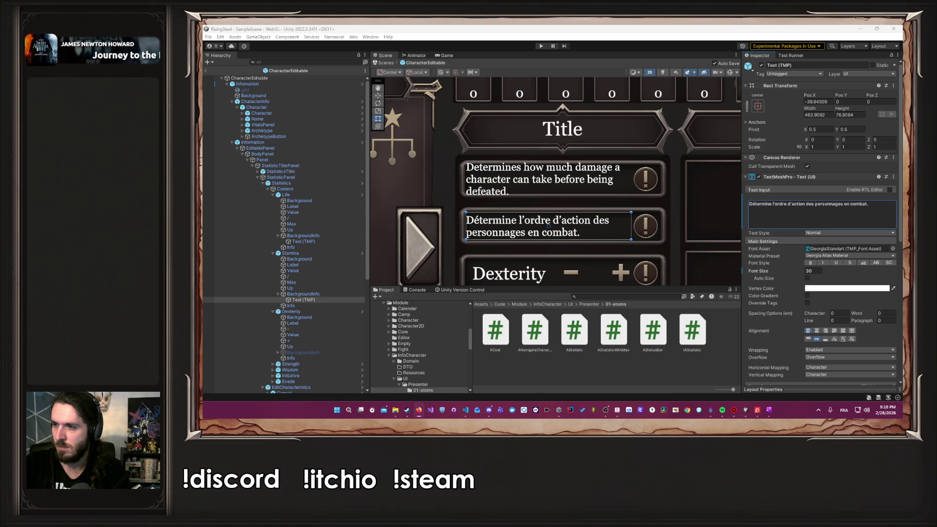
# Preview the English and French damage-avoidance descriptions, saving after each.
pyautogui.click(877, 224)
pyautogui.write('Chance to avoid incoming damage.')
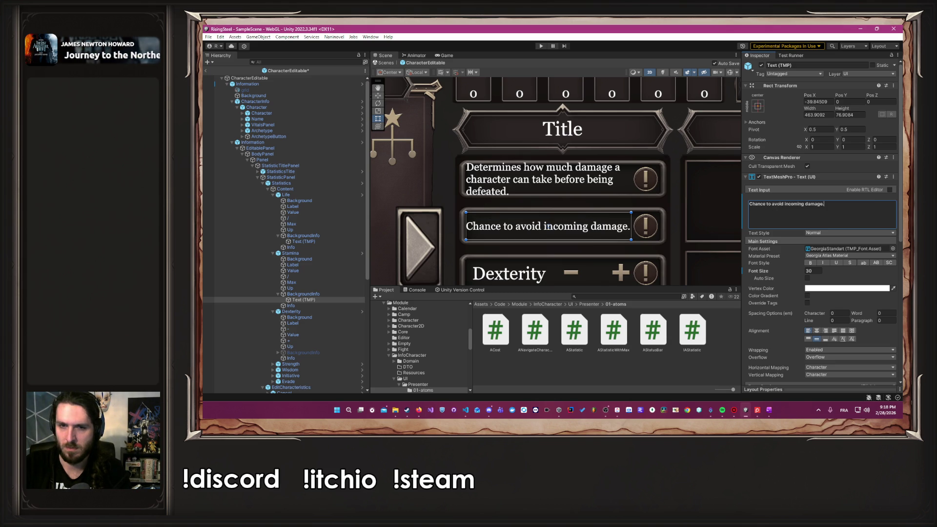
pyautogui.hotkey('ctrl', 's')
pyautogui.hotkey('alt', 'Tab')
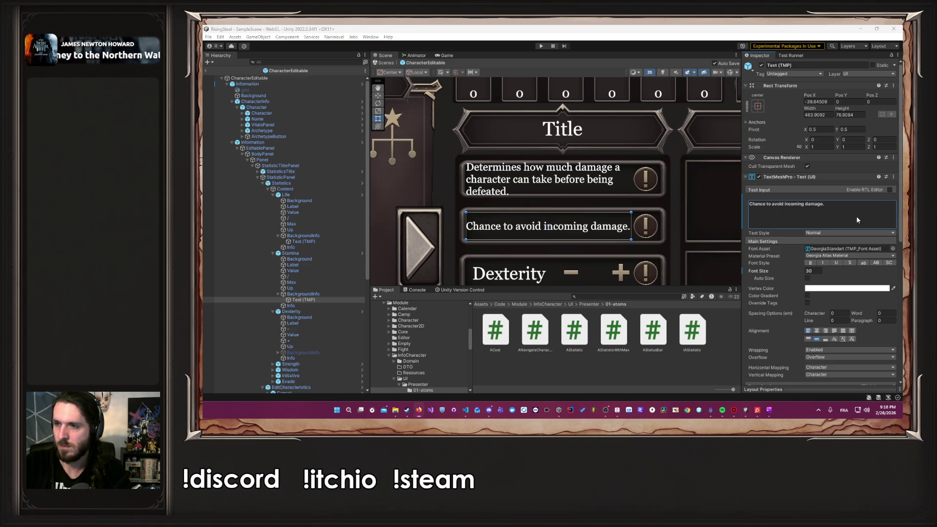
pyautogui.click(844, 214)
pyautogui.hotkey('ctrl', 'a')
pyautogui.write("Chance d'éviter les dégâts reçus.")
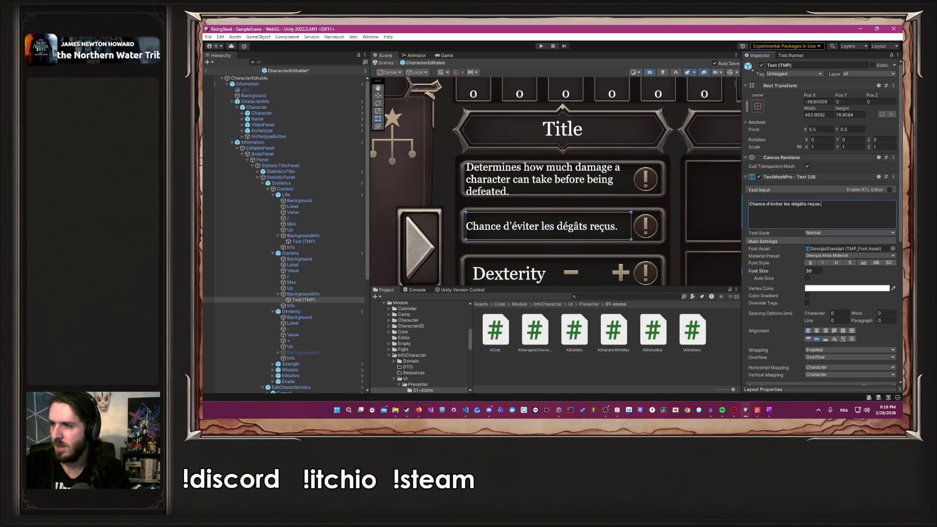
pyautogui.hotkey('ctrl', 's')
pyautogui.hotkey('alt', 'Tab')
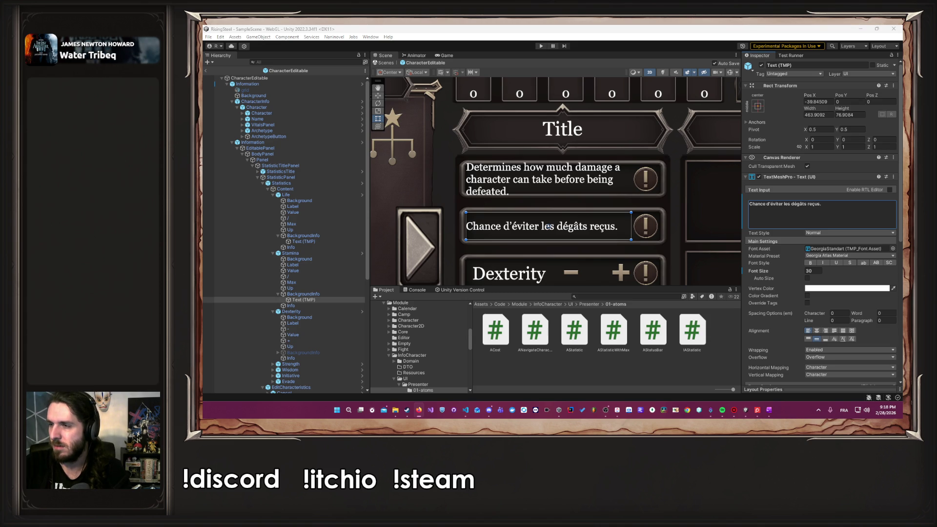
pyautogui.hotkey('alt', 'Tab')
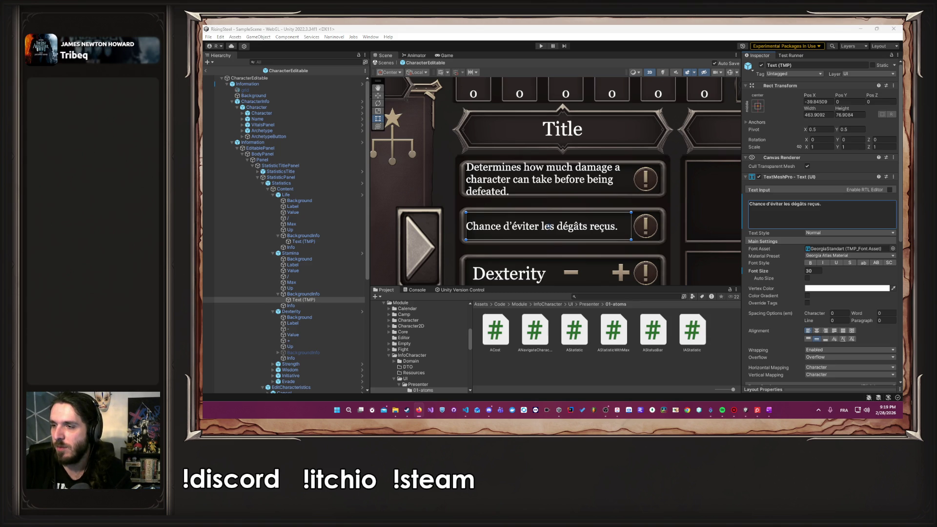
# Preview the English and French maximum-damage descriptions, then clear the Stamina info text.
pyautogui.click(828, 220)
pyautogui.hotkey('ctrl', 'a')
pyautogui.write('Maximum damage a character can take.')
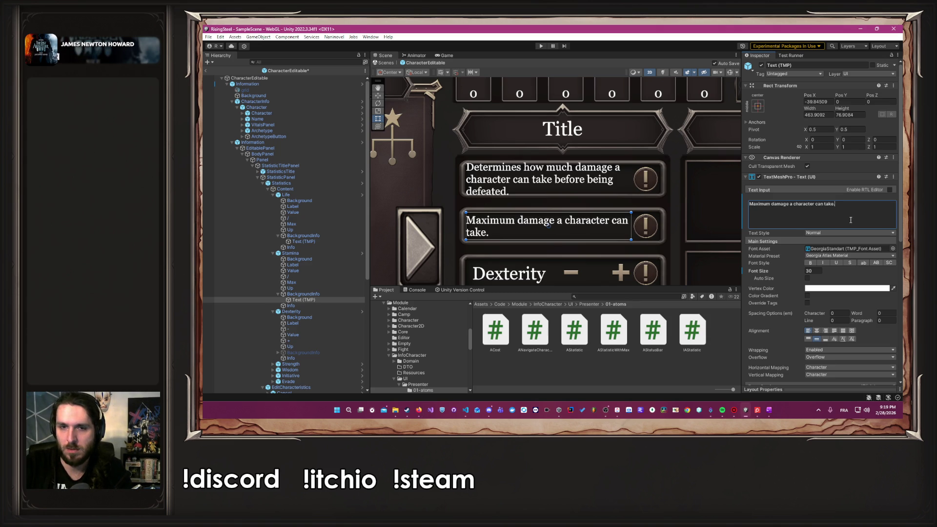
pyautogui.hotkey('alt', 'Tab')
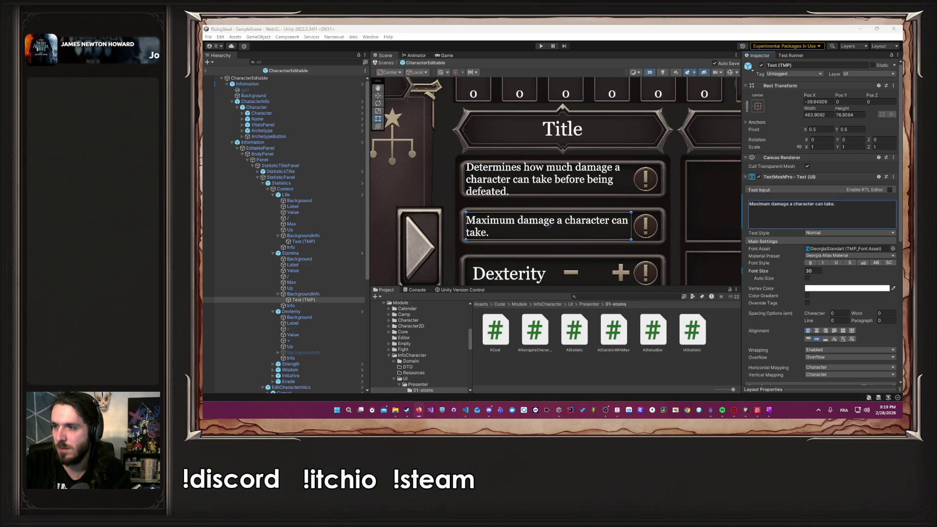
pyautogui.click(802, 216)
pyautogui.hotkey('ctrl', 'a')
pyautogui.write("Dégâts maximum qu'un personnage peut subir.")
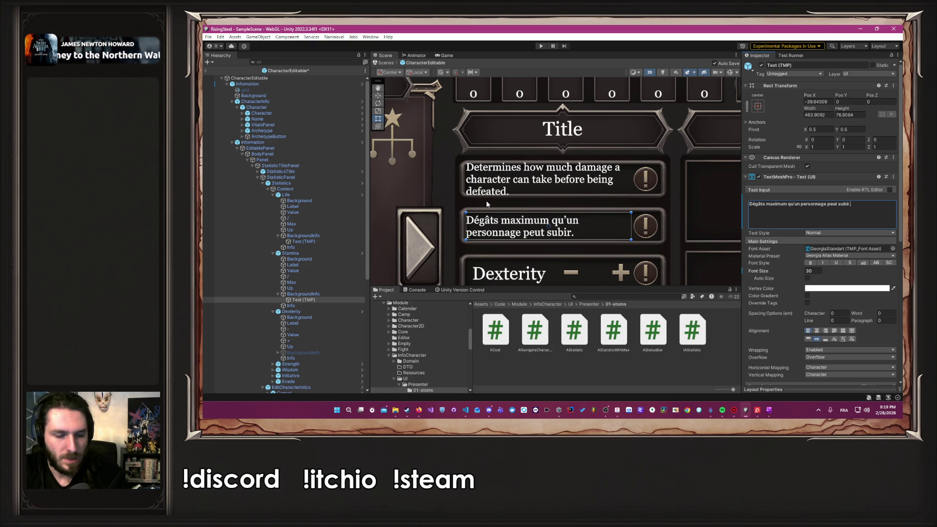
pyautogui.hotkey('ctrl', 'z')
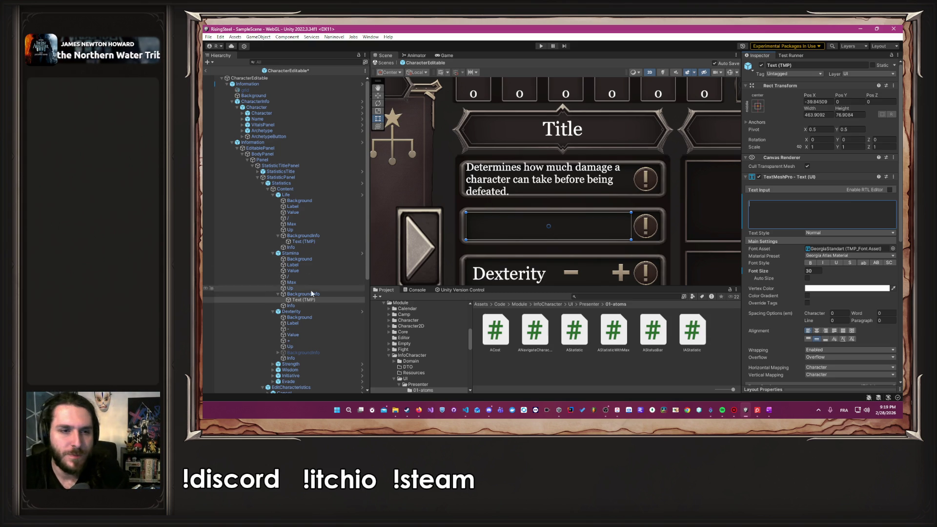
# Delete the Life info description text so it is empty.
pyautogui.click(308, 242)
pyautogui.click(759, 217)
pyautogui.hotkey('ctrl', 'a')
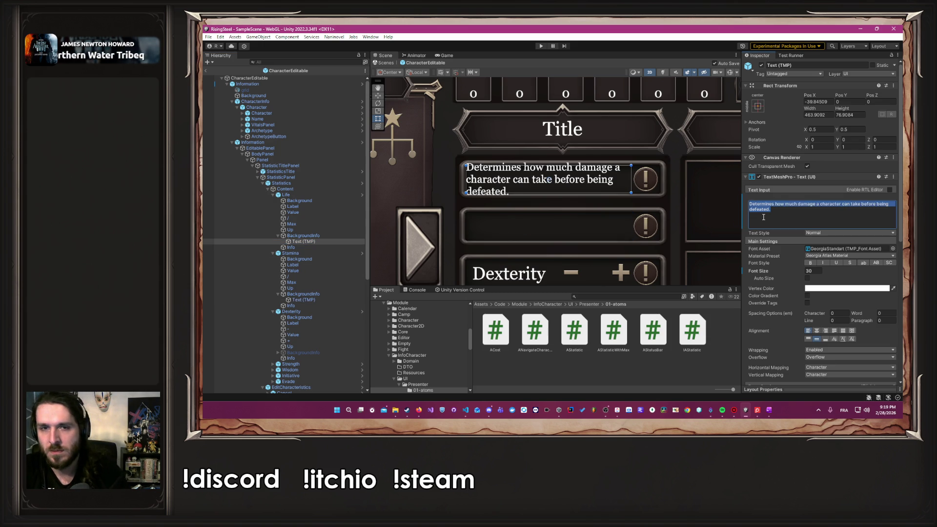
pyautogui.press('BackSpace')
pyautogui.hotkey('ctrl', 'z')
pyautogui.hotkey('ctrl', 'z')
pyautogui.hotkey('ctrl', 'z')
pyautogui.hotkey('ctrl', 'z')
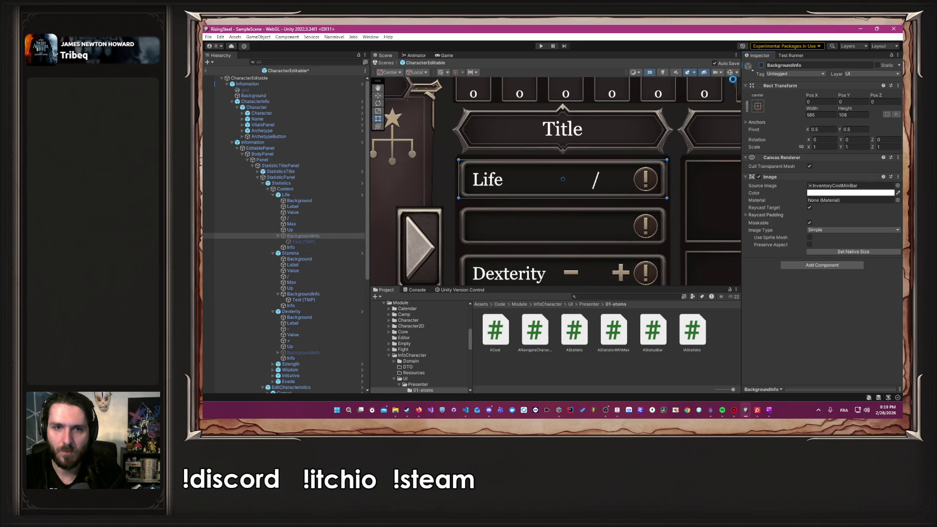
# Toggle the Stamina row and hide its info background so the label shows.
pyautogui.click(763, 66)
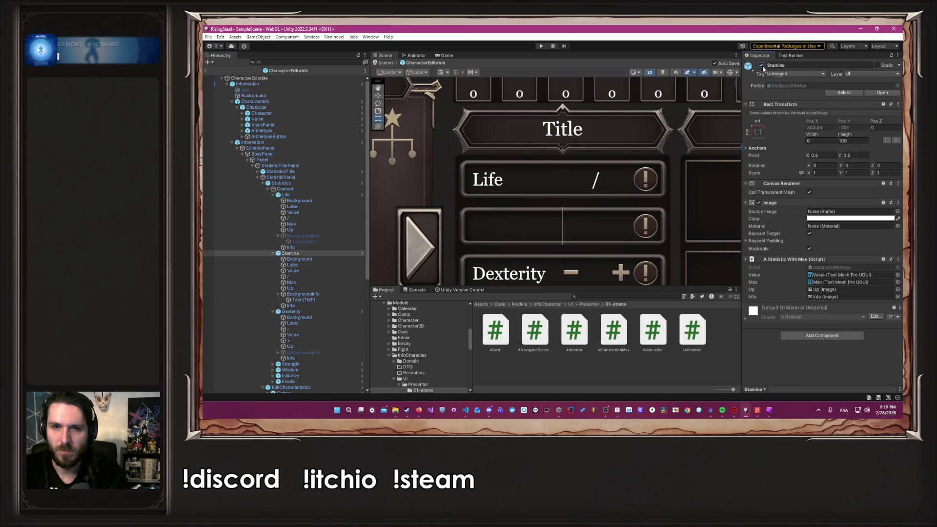
pyautogui.click(762, 65)
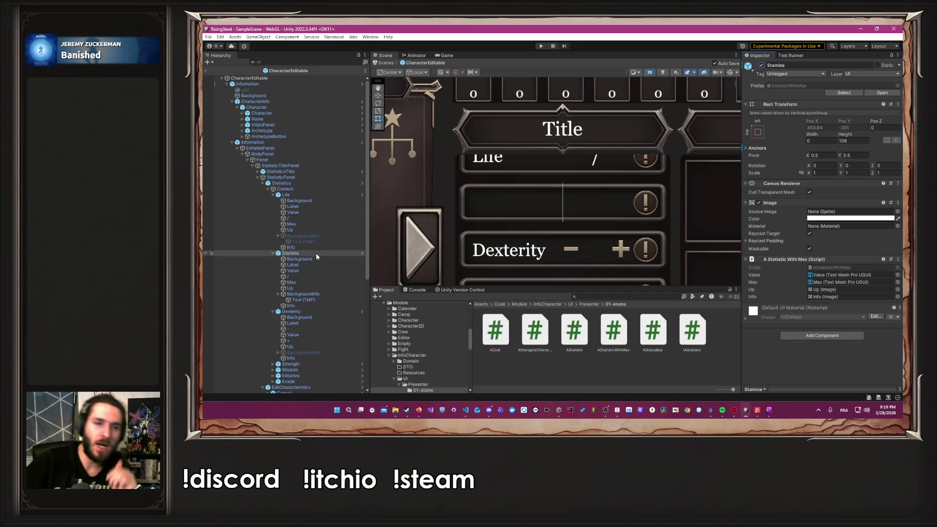
pyautogui.click(333, 294)
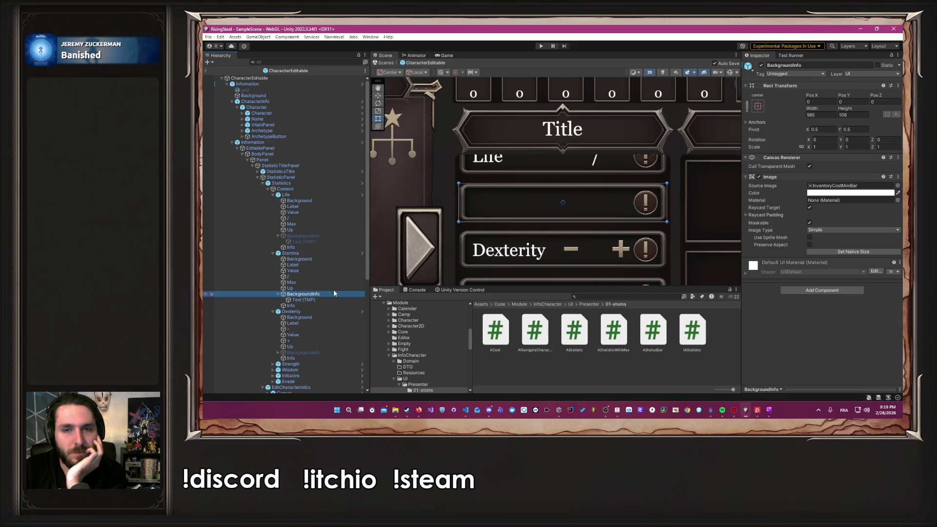
pyautogui.click(762, 65)
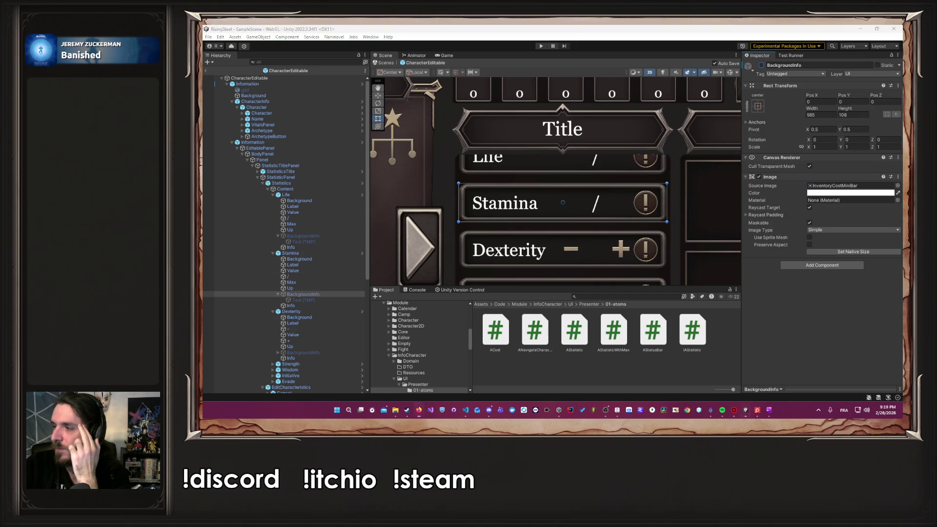
# Check the Stamina label's CustomUI text key and open the StatisticWithMax prefab.
pyautogui.scroll(-1, 529, 195)
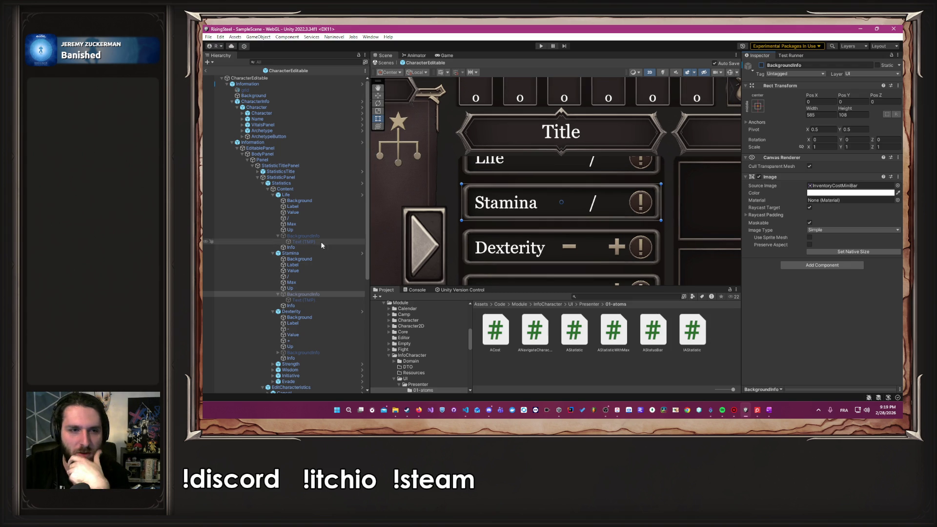
pyautogui.click(304, 266)
pyautogui.scroll(-5, 795, 285)
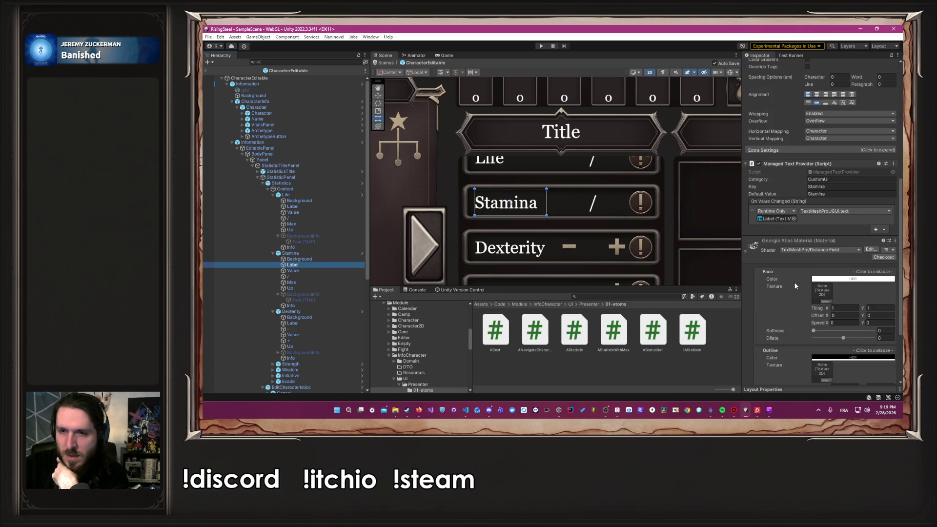
pyautogui.scroll(3, 794, 286)
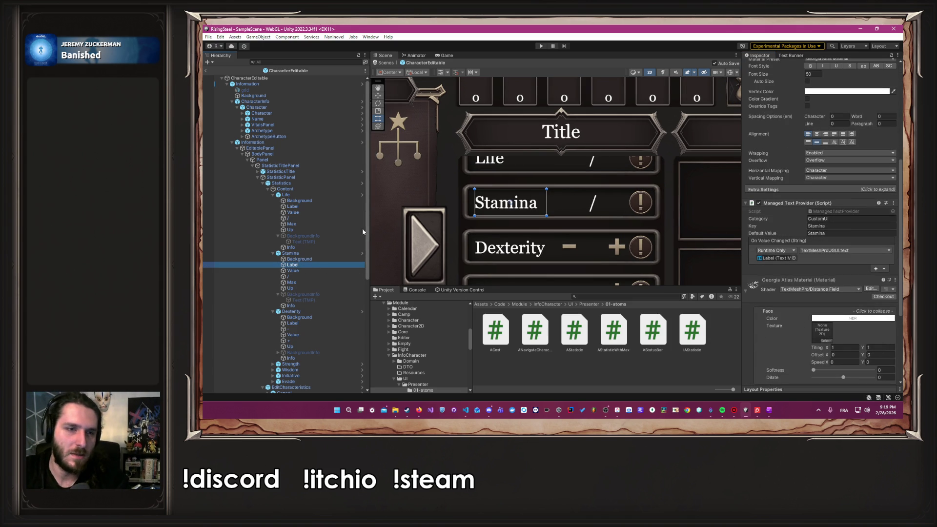
pyautogui.click(361, 195)
pyautogui.click(274, 131)
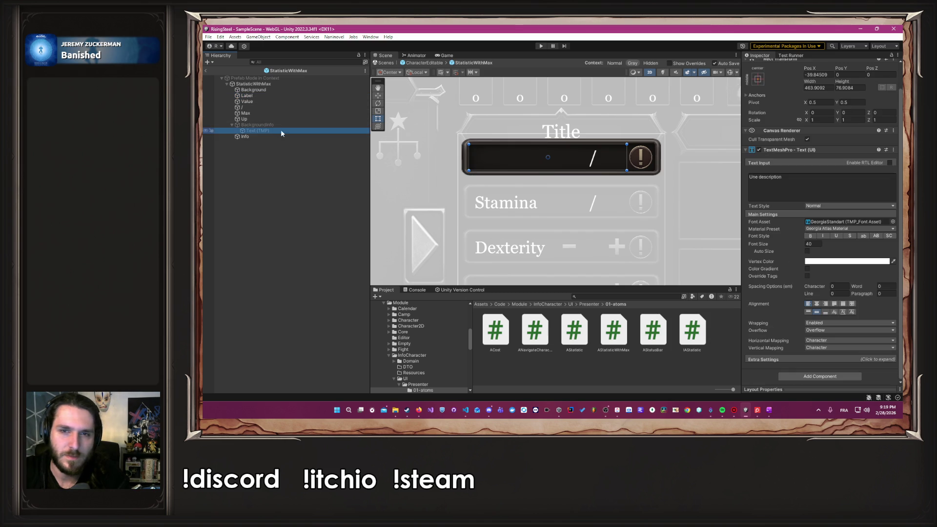
# Add a Managed Text Provider to the StatisticWithMax info text and return to CharacterEditable.
pyautogui.click(836, 377)
pyautogui.write('managed')
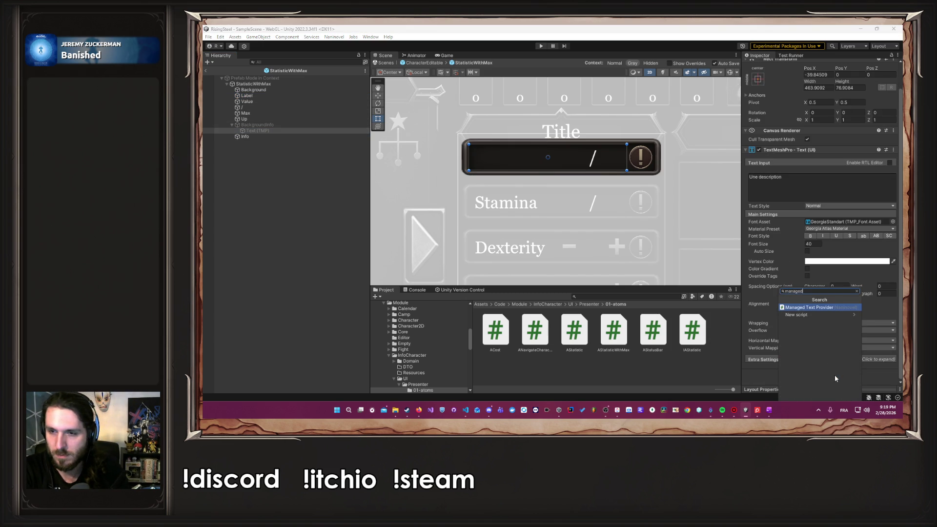
pyautogui.press('Return')
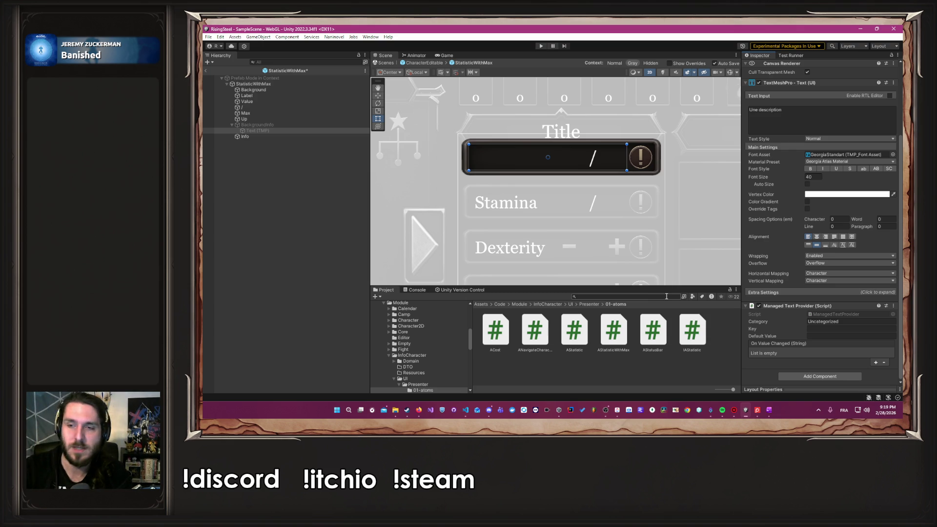
pyautogui.click(277, 95)
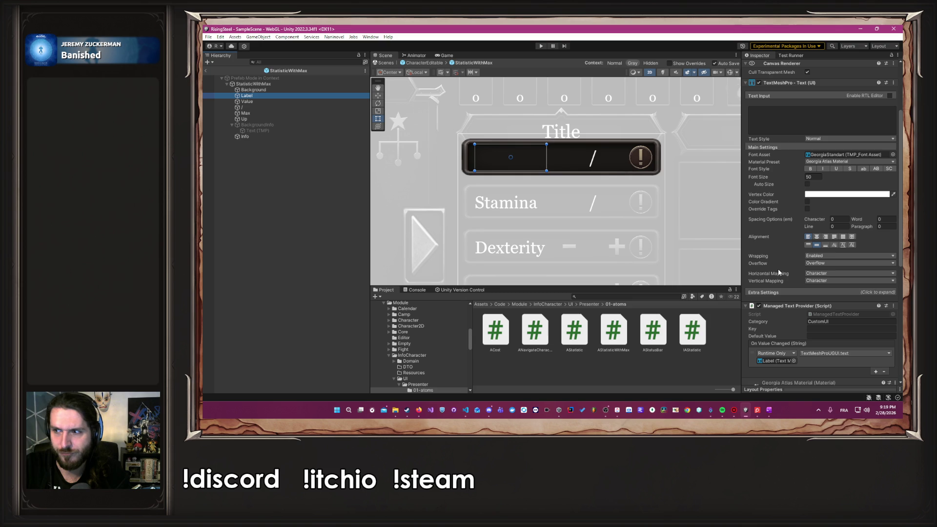
pyautogui.click(426, 62)
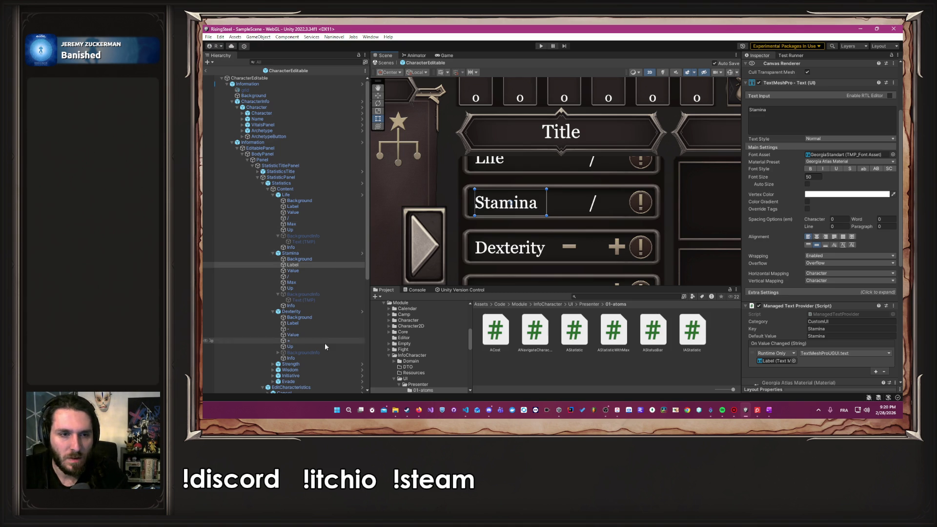
# Add a Managed Text Provider to the StatisticEditable info text and return to CharacterEditable.
pyautogui.click(358, 312)
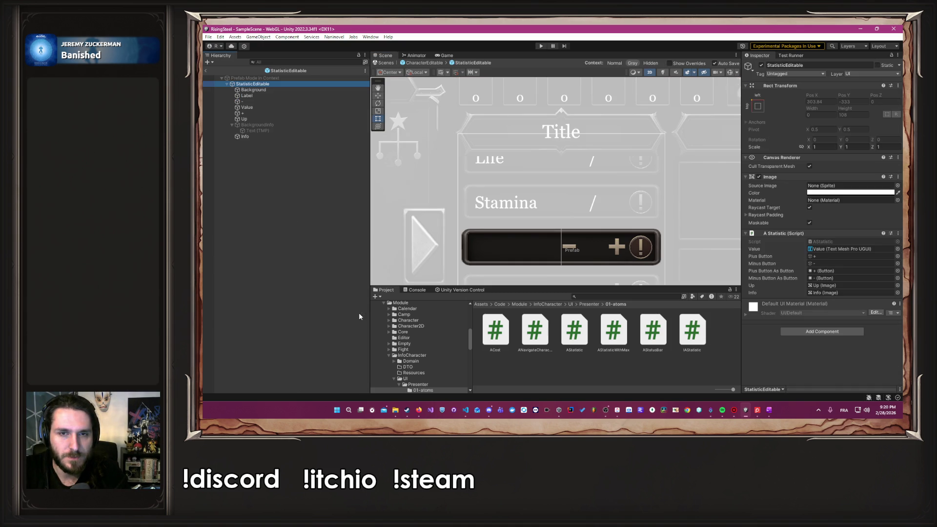
pyautogui.click(277, 131)
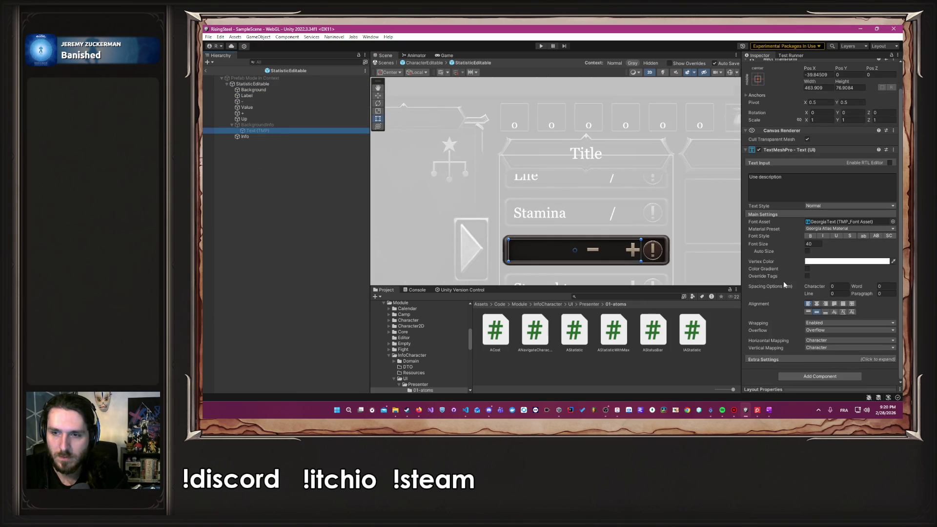
pyautogui.click(821, 376)
pyautogui.click(810, 312)
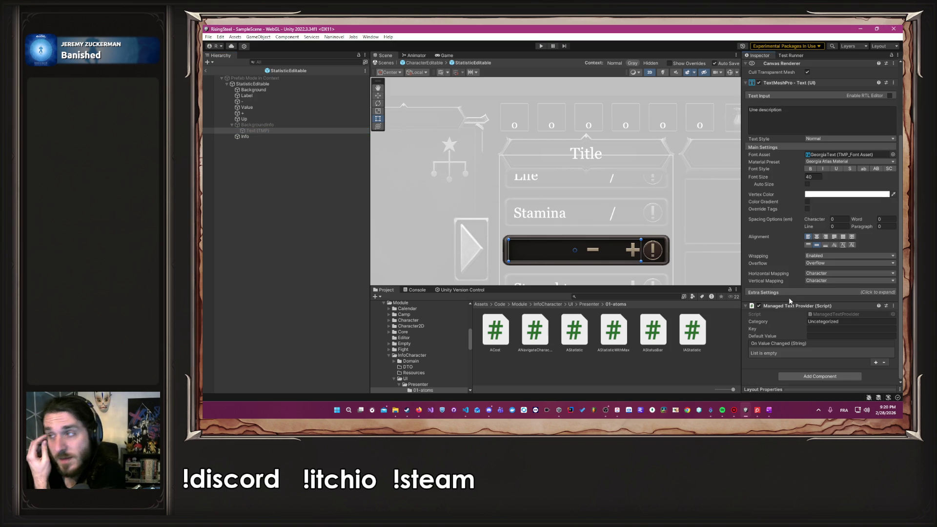
pyautogui.click(423, 63)
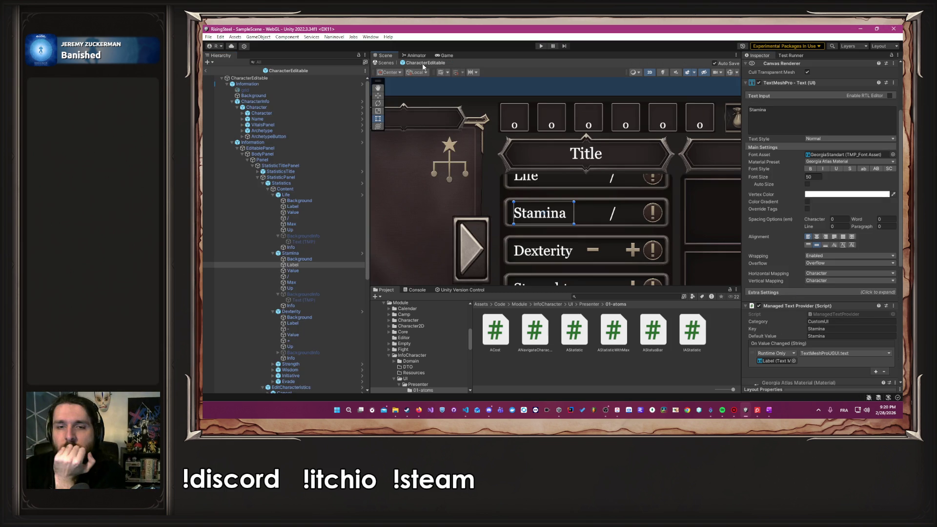
# Frame the whole character panel and check the Life Label's text-provider Category.
pyautogui.scroll(-4, 479, 216)
pyautogui.moveTo(479, 221)
pyautogui.mouseDown()
pyautogui.moveTo(479, 182)
pyautogui.moveTo(479, 193)
pyautogui.mouseUp()
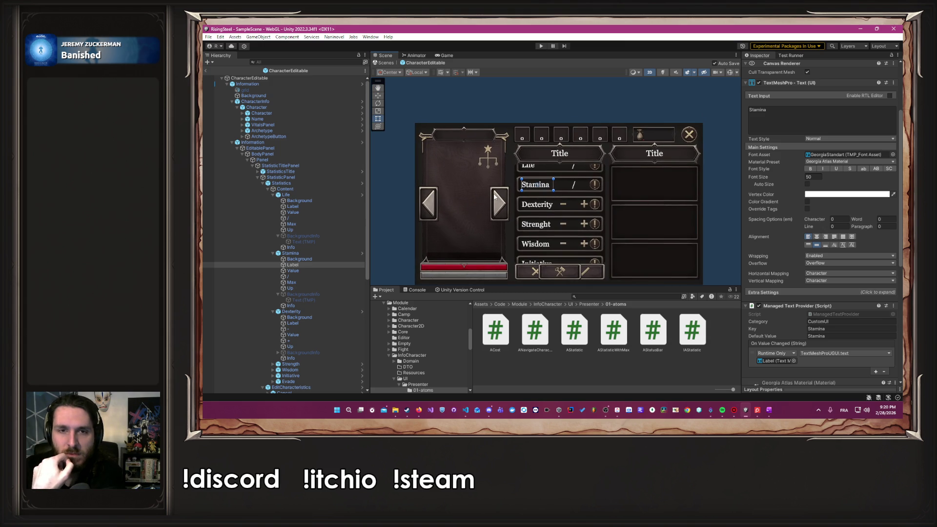
pyautogui.click(475, 108)
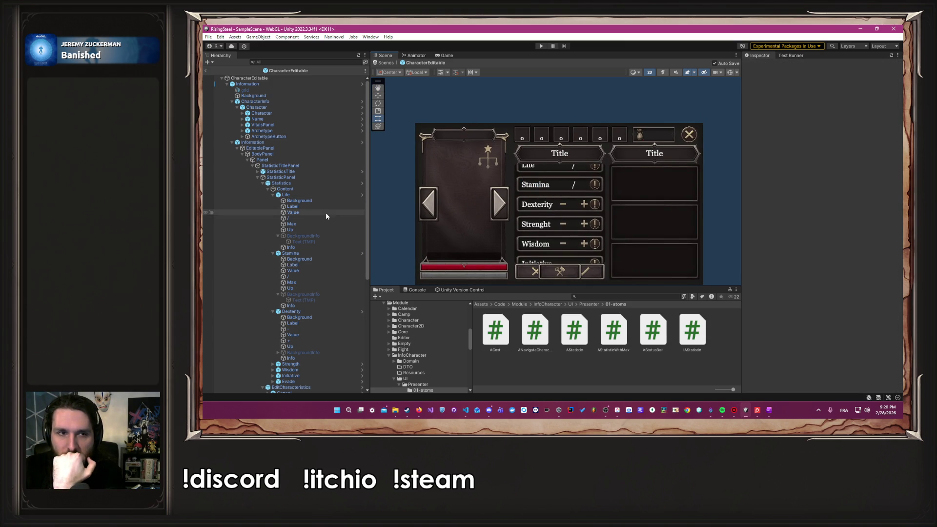
pyautogui.click(327, 241)
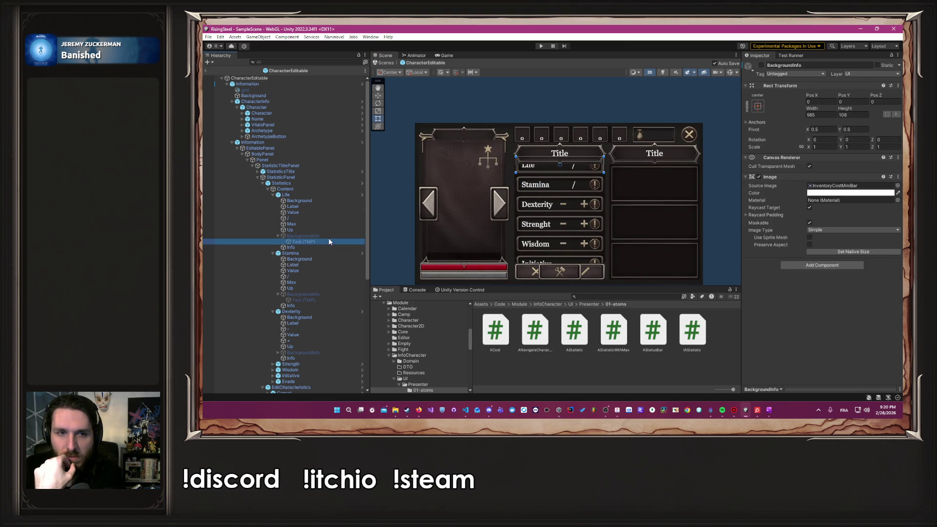
pyautogui.click(292, 207)
pyautogui.scroll(-5, 822, 267)
pyautogui.click(838, 217)
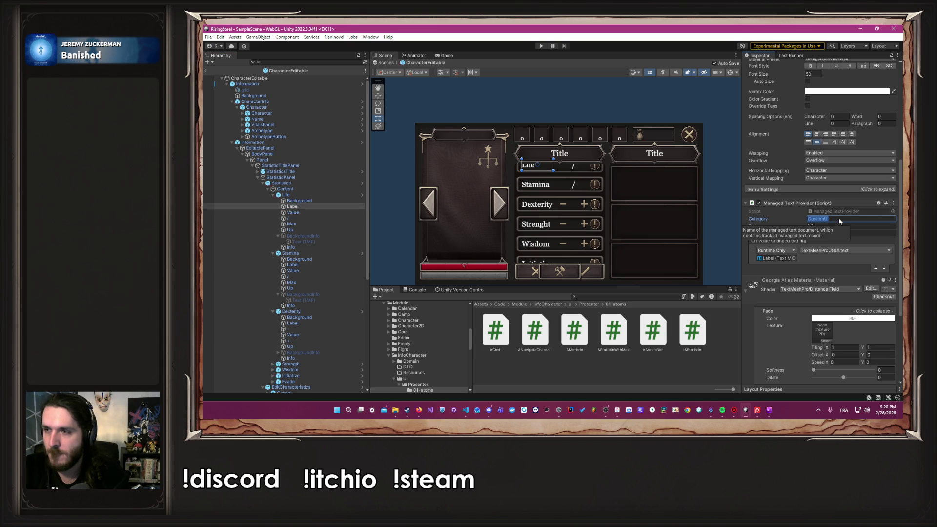
pyautogui.hotkey('alt', 'Tab')
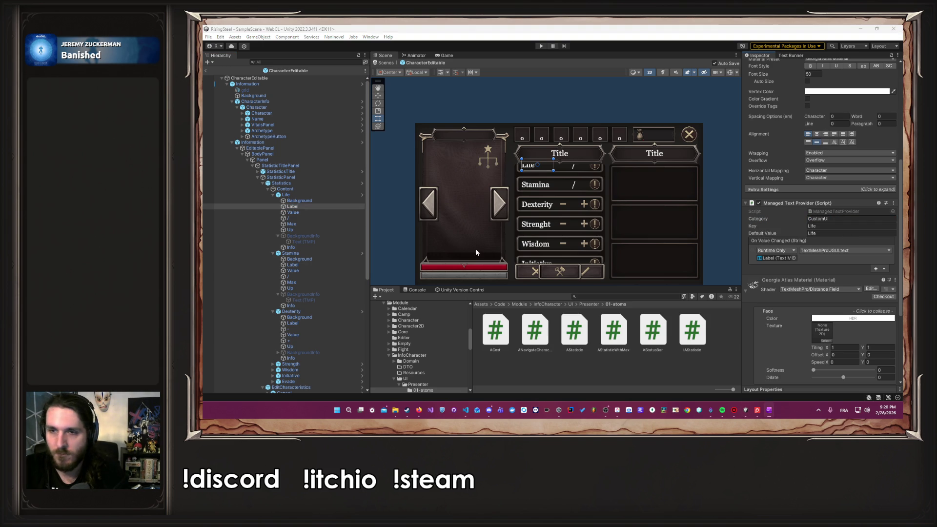
# Cancel the Life info text's Category edit, keeping Uncategorized, and open the Statistics prefab.
pyautogui.click(308, 241)
pyautogui.click(842, 320)
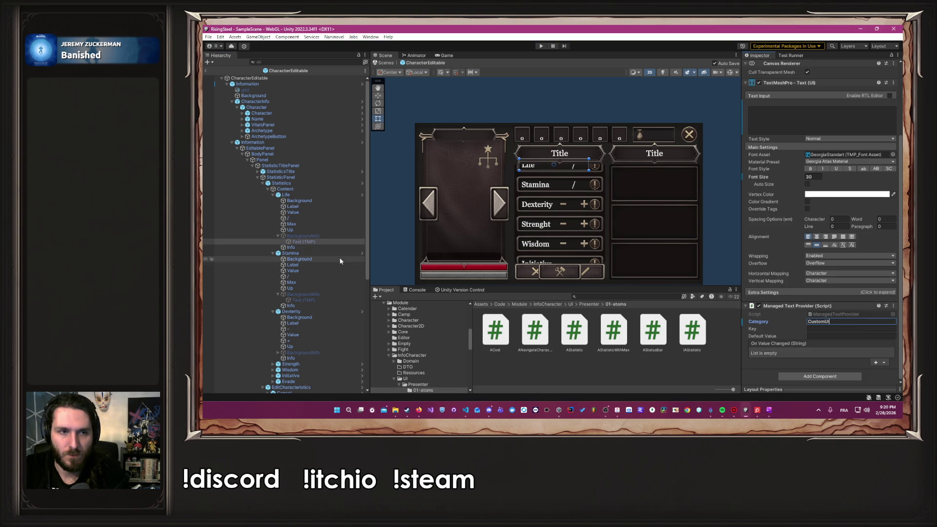
pyautogui.scroll(-3, 312, 230)
pyautogui.press('Escape')
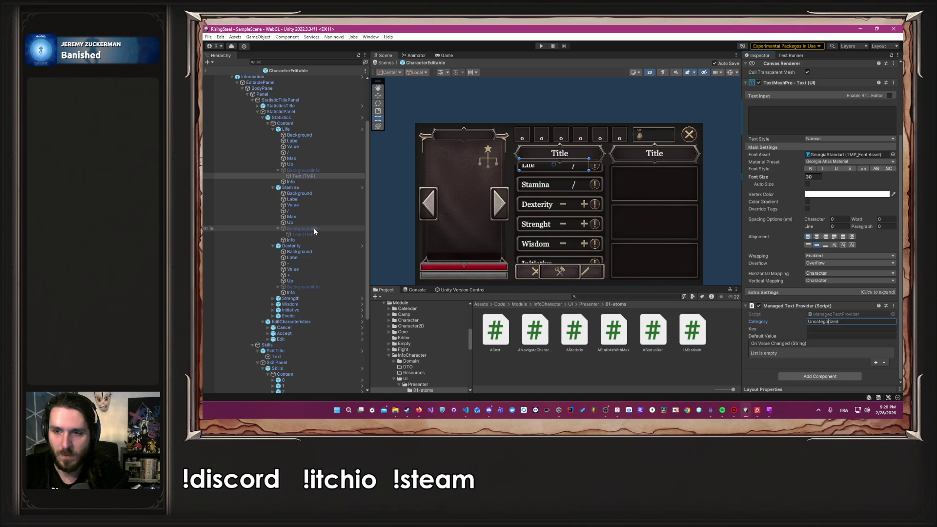
pyautogui.click(361, 119)
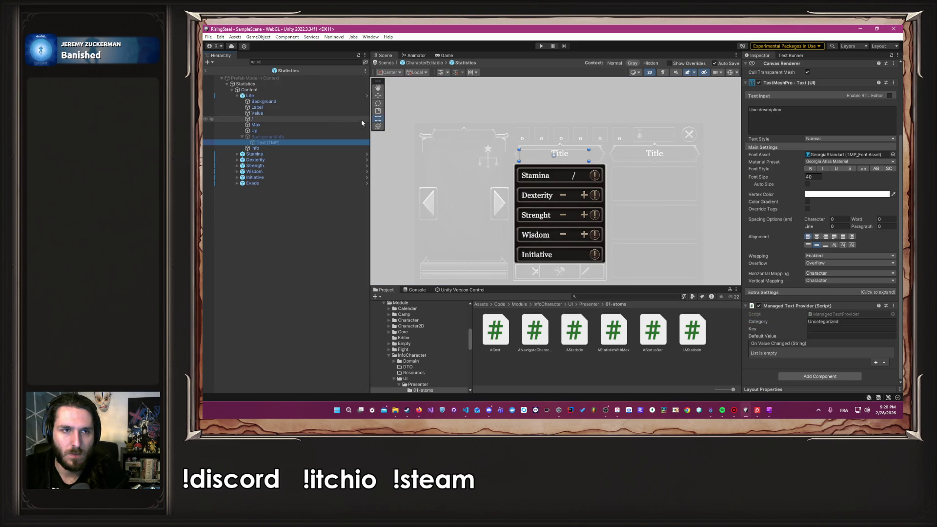
# Set the Stamina info text's Managed Text Provider Category to CustomUI.
pyautogui.click(837, 321)
pyautogui.write('CustomUI')
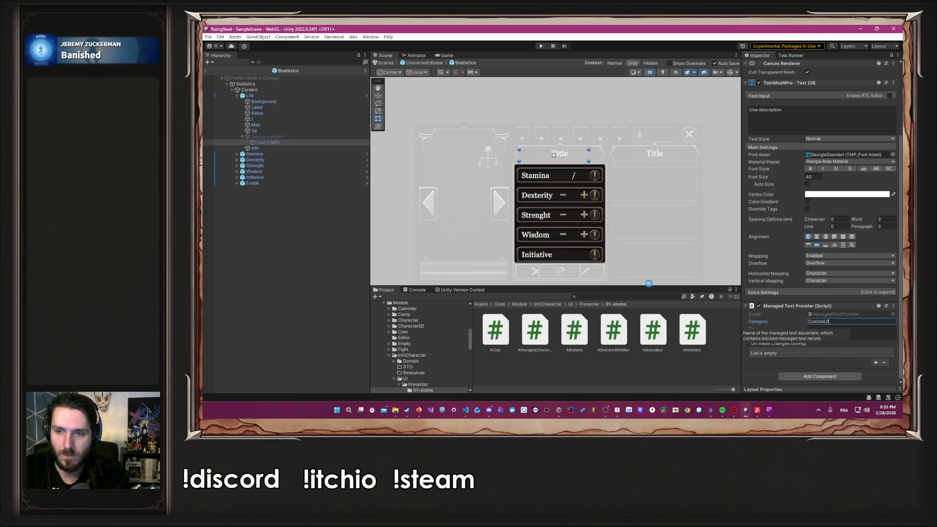
pyautogui.click(239, 154)
pyautogui.click(237, 154)
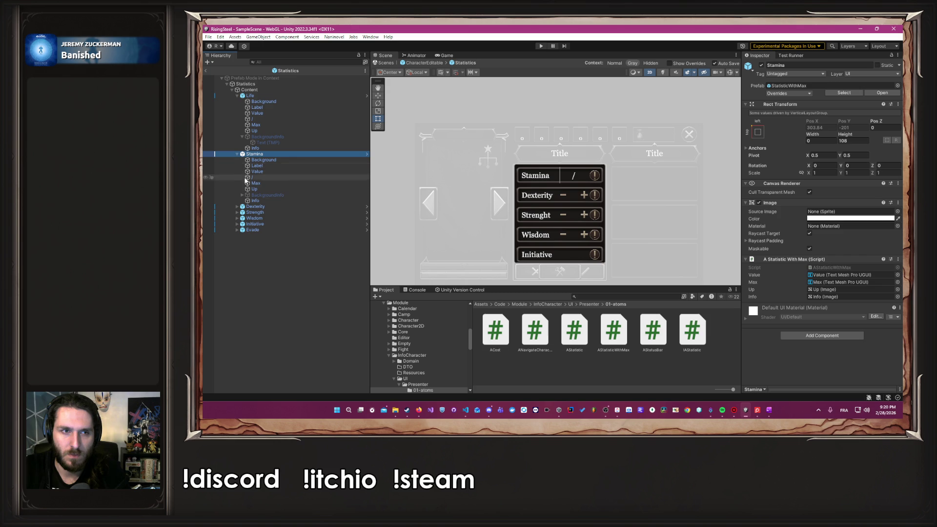
pyautogui.click(242, 196)
pyautogui.click(287, 201)
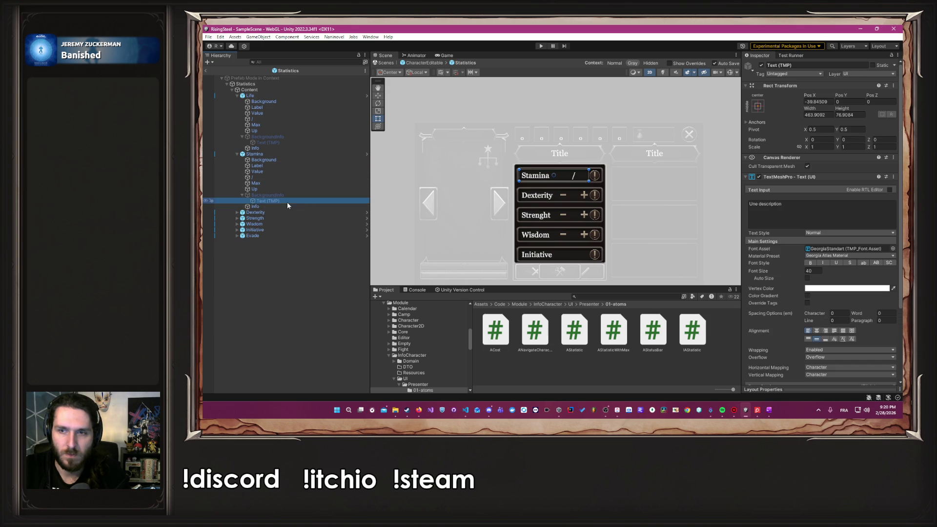
pyautogui.scroll(-3, 809, 305)
pyautogui.click(849, 322)
pyautogui.write('CustomUI')
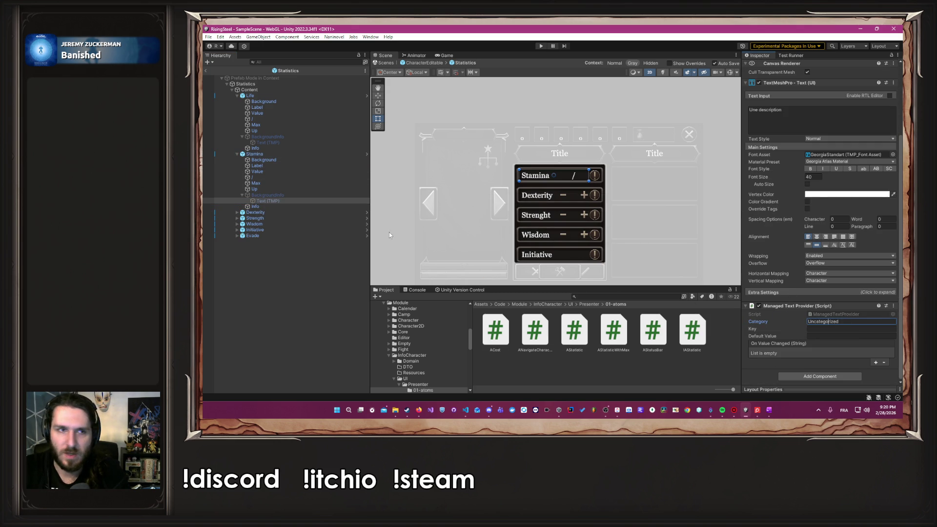
# In the nested StatisticWithMax prefab, set the info text's Category to CustomUI.
pyautogui.click(271, 137)
pyautogui.click(274, 142)
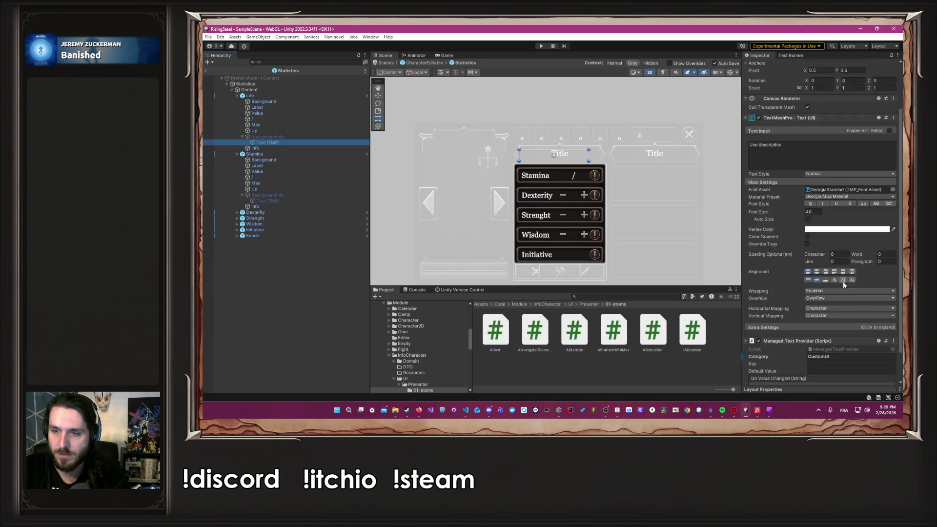
pyautogui.press('Up')
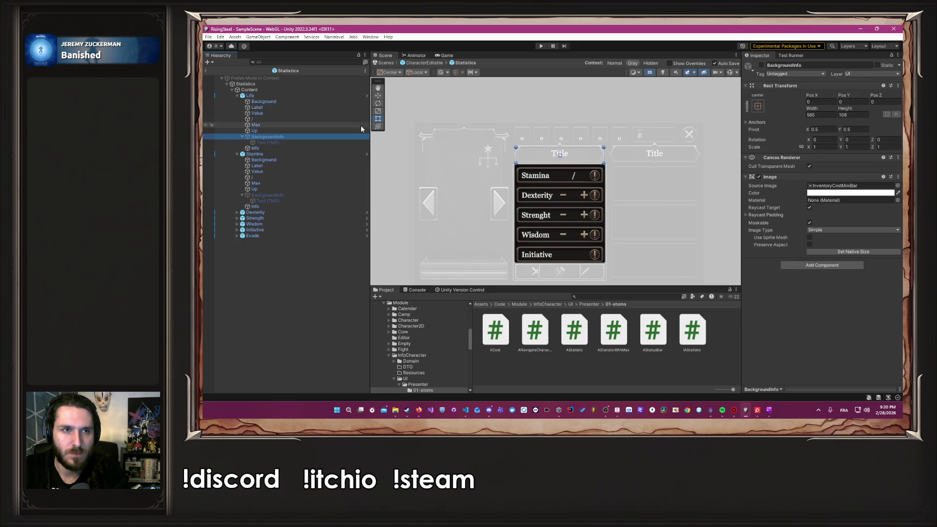
pyautogui.click(366, 96)
pyautogui.click(296, 130)
pyautogui.click(827, 322)
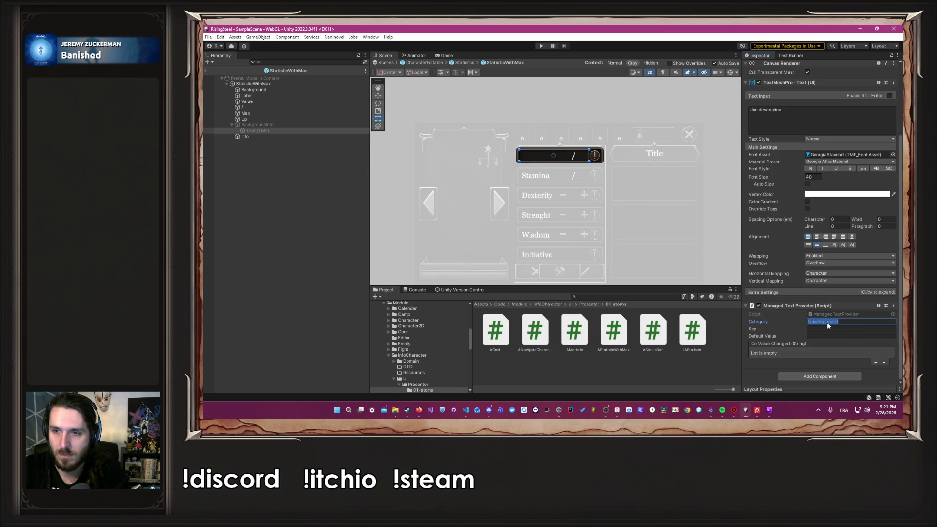
pyautogui.click(469, 63)
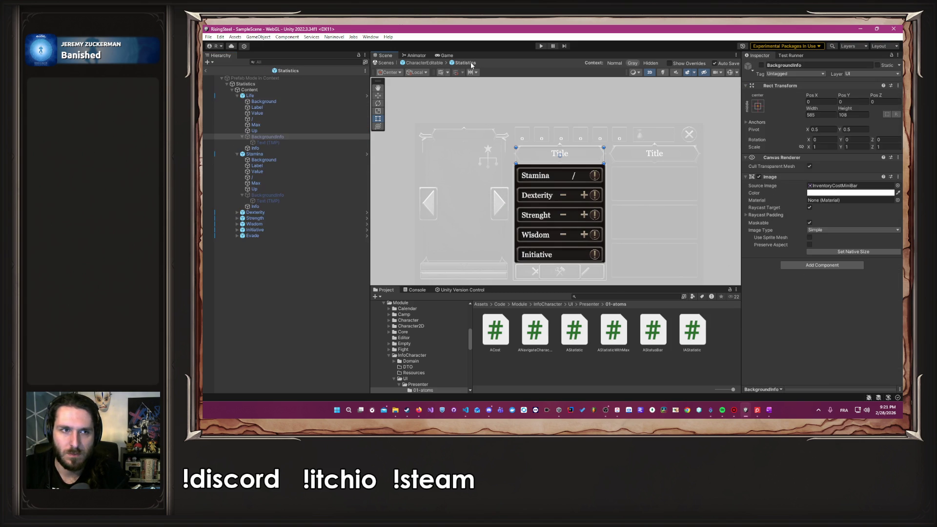
# In Dexterity's StatisticEditable prefab, set the info text's Category to CustomUI.
pyautogui.click(366, 213)
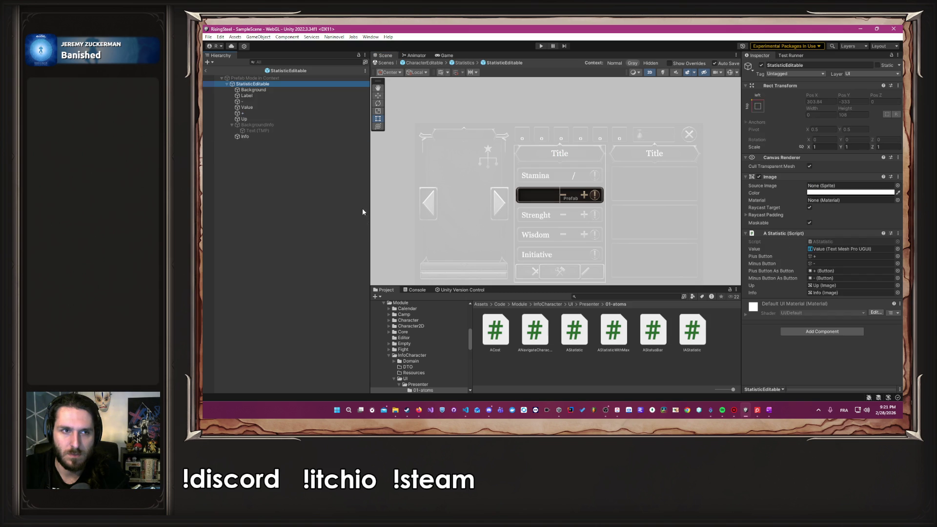
pyautogui.click(288, 131)
pyautogui.scroll(-2, 846, 303)
pyautogui.click(846, 322)
pyautogui.write('CustomUI')
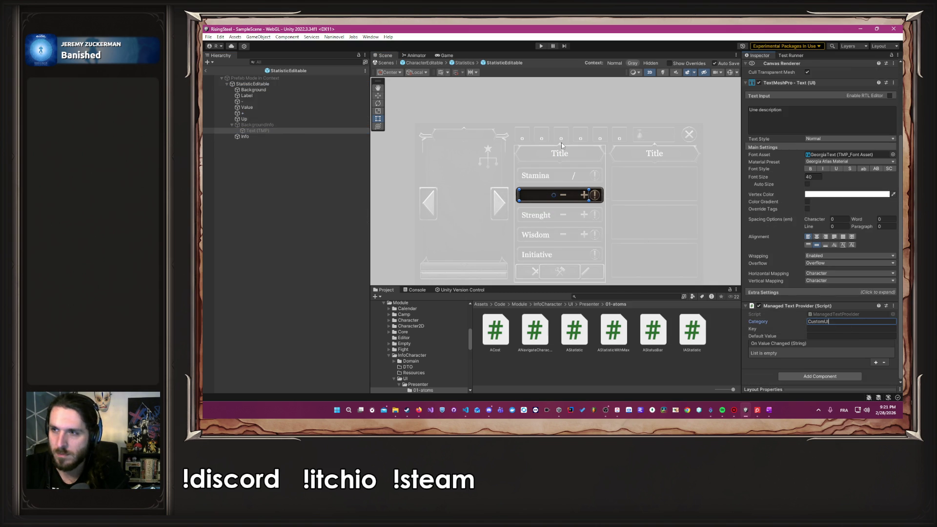
pyautogui.click(466, 63)
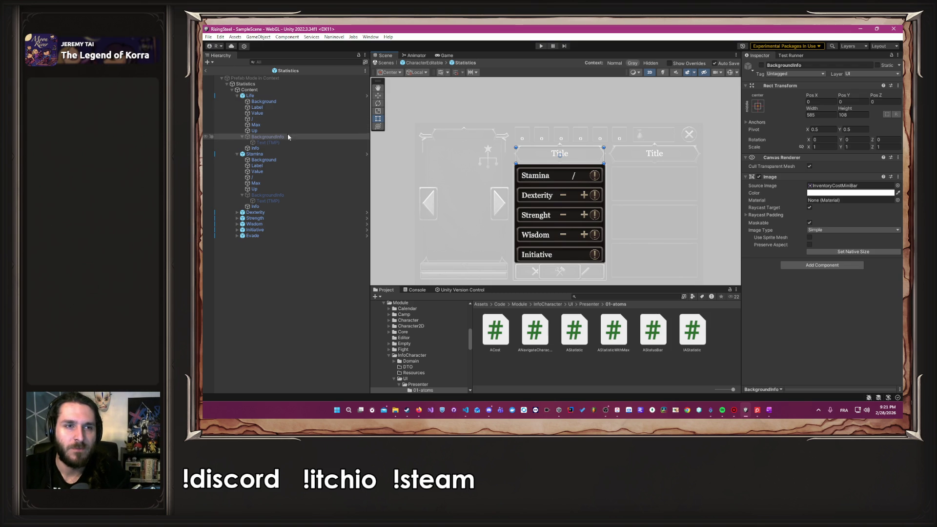
# Key the Life info text as LifeInfo and add an empty On Value Changed entry in StatisticWithMax.
pyautogui.click(269, 107)
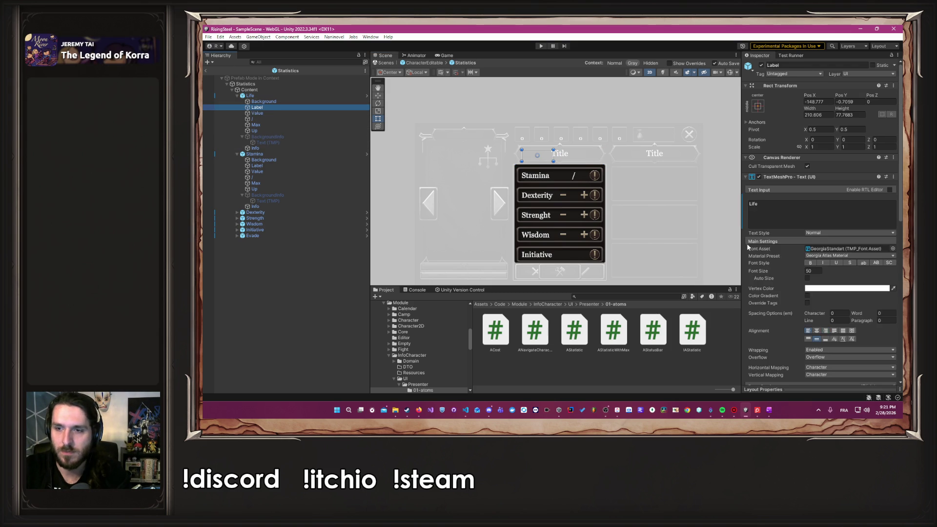
pyautogui.scroll(-5, 773, 258)
pyautogui.click(833, 188)
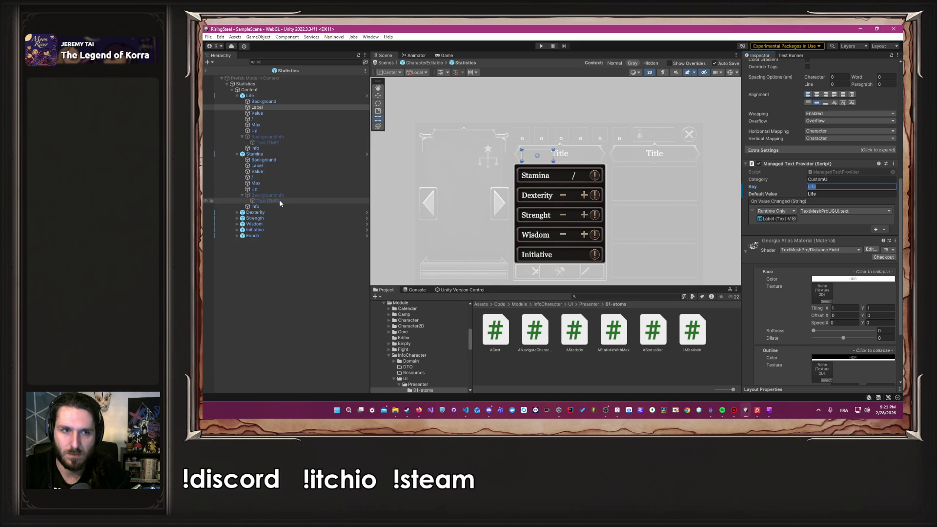
pyautogui.click(268, 142)
pyautogui.click(846, 329)
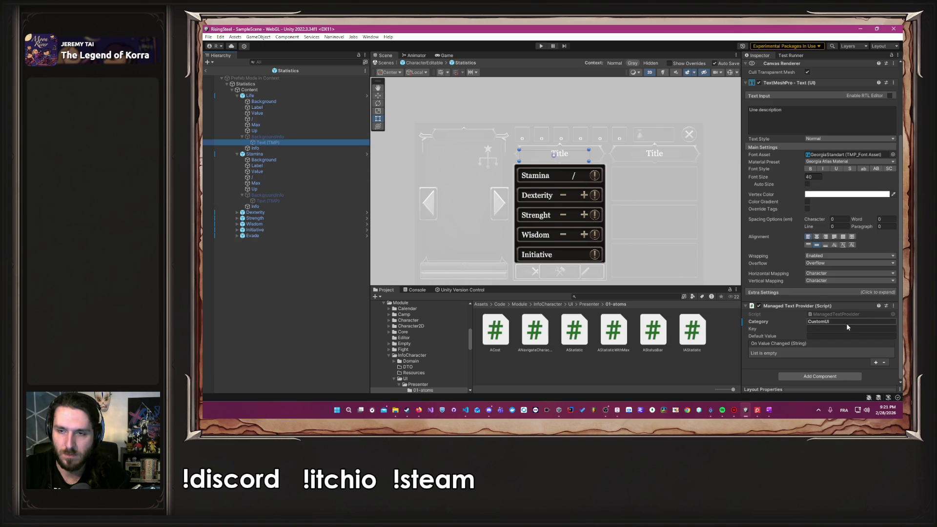
pyautogui.write('Life')
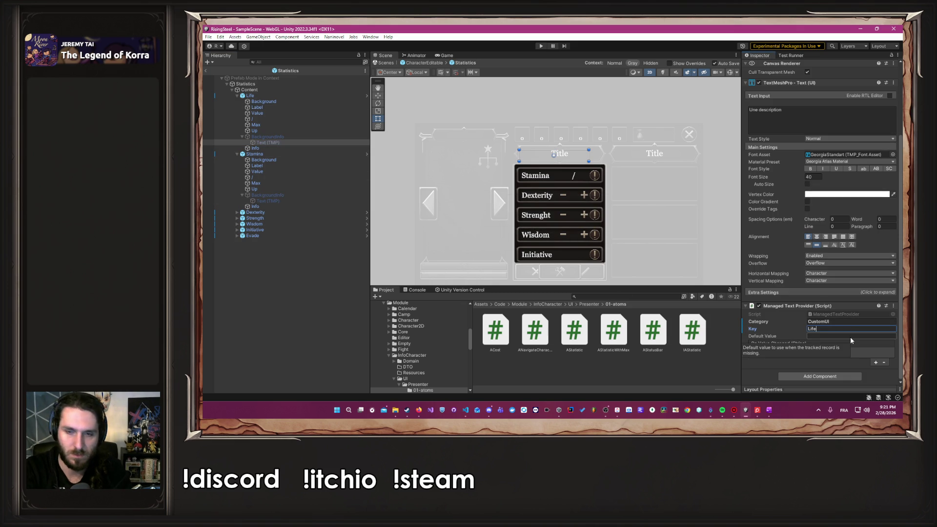
pyautogui.write('Info')
pyautogui.press('Return')
pyautogui.click(841, 337)
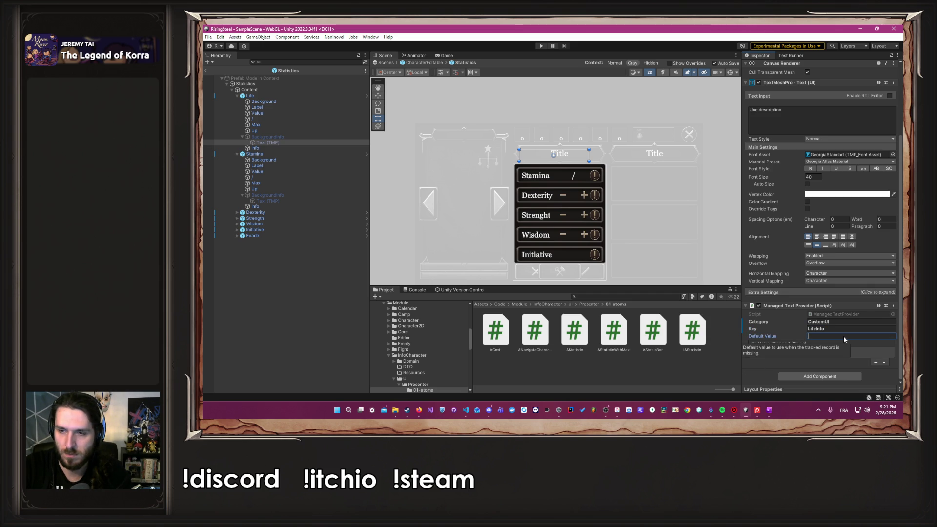
pyautogui.click(366, 96)
pyautogui.click(875, 363)
# Bind StatisticWithMax's On Value Changed event to Text (TMP) TextMeshProUGUI.text.
pyautogui.moveTo(274, 133)
pyautogui.mouseDown()
pyautogui.moveTo(488, 244)
pyautogui.moveTo(776, 361)
pyautogui.mouseUp()
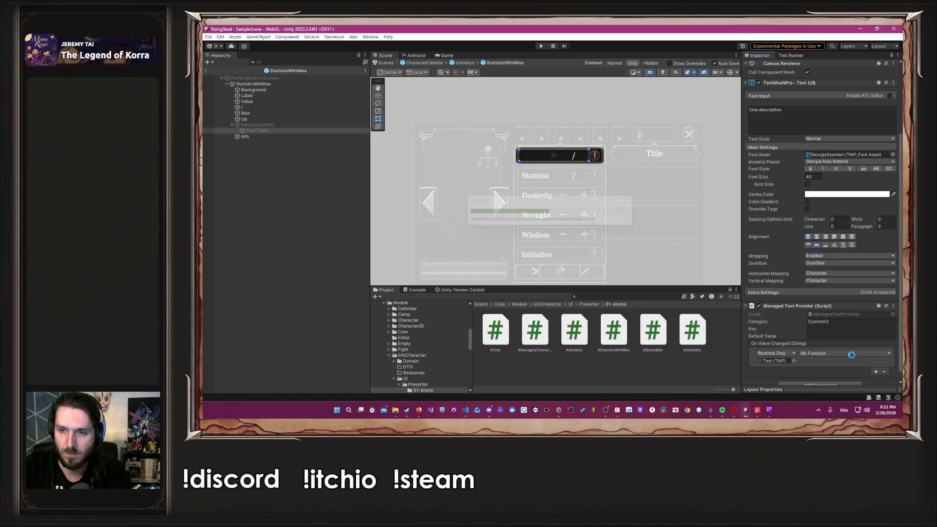
pyautogui.click(851, 354)
pyautogui.moveTo(832, 344)
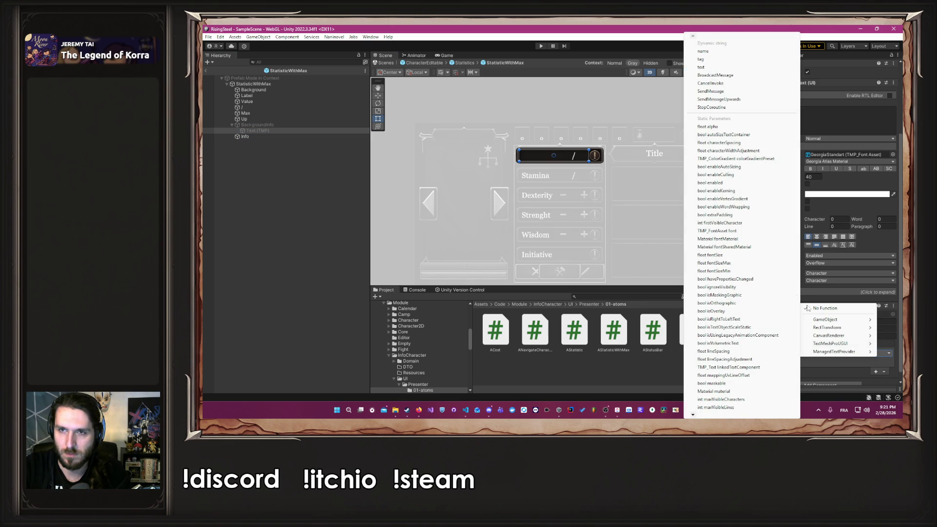
pyautogui.click(701, 67)
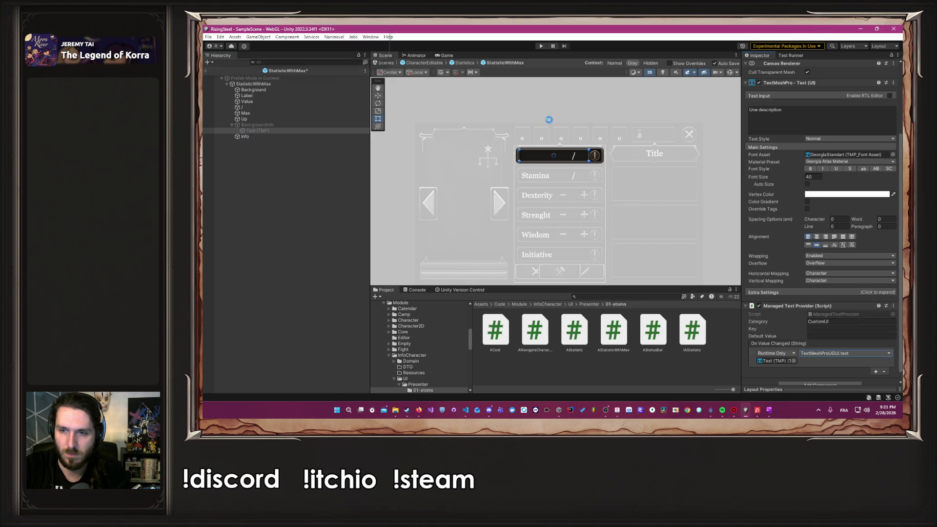
# In Dexterity's StatisticEditable prefab, add an On Value Changed entry bound to TextMeshProUGUI.text.
pyautogui.click(465, 63)
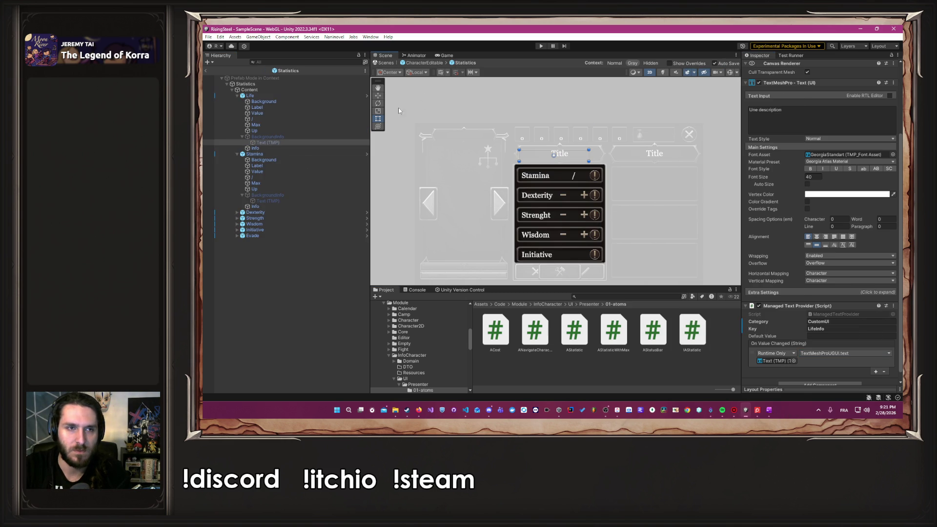
pyautogui.click(366, 213)
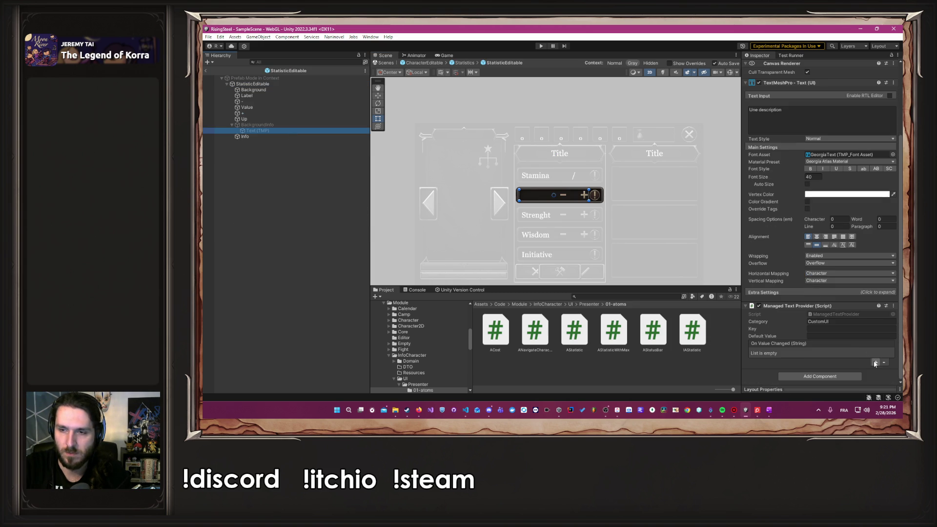
pyautogui.click(875, 362)
pyautogui.moveTo(258, 130); pyautogui.dragTo(783, 363)
pyautogui.click(836, 353)
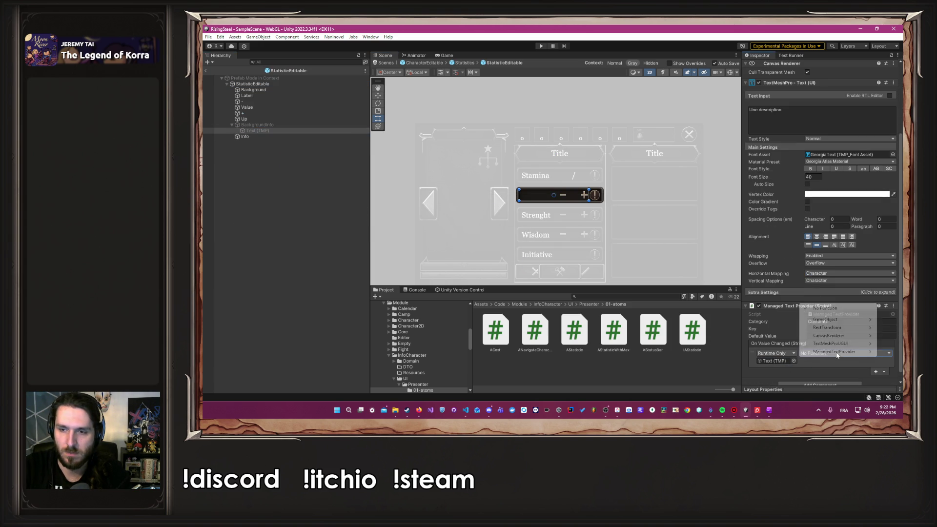
pyautogui.moveTo(828, 348)
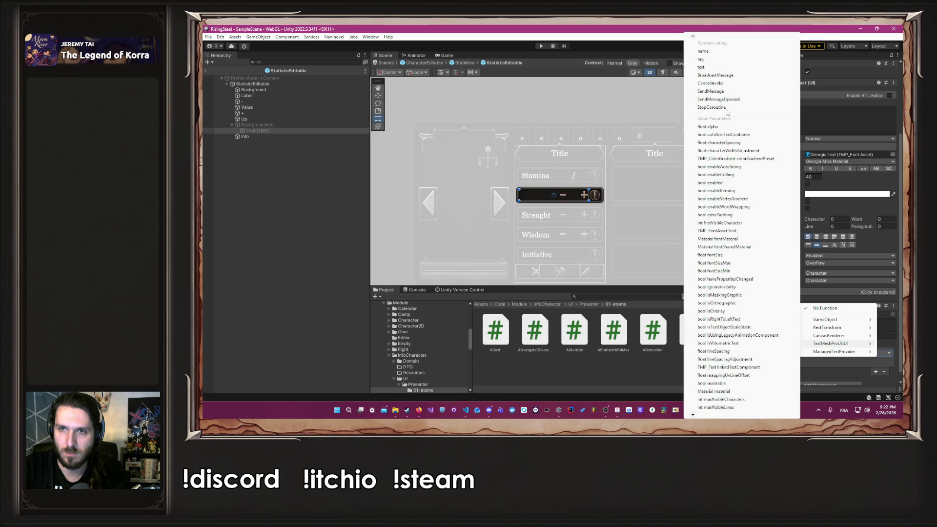
pyautogui.click(707, 68)
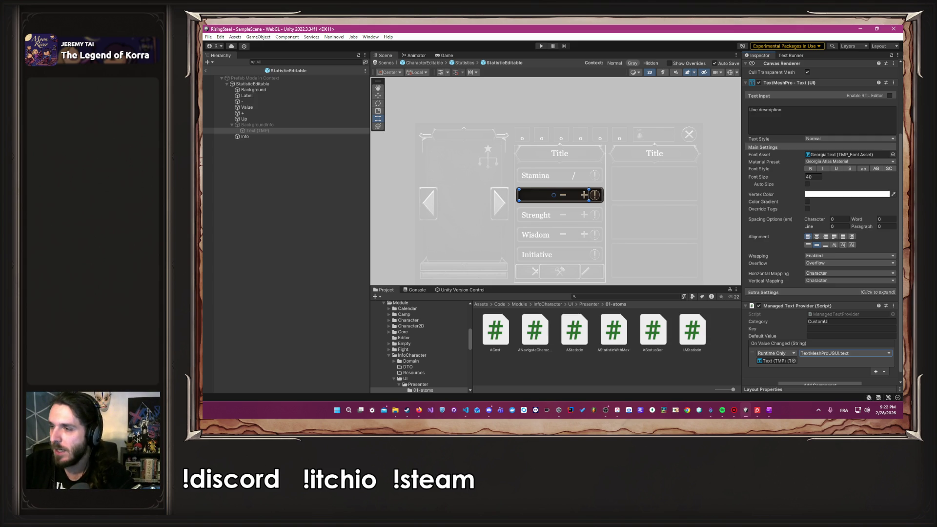
# Leave StatisticEditable and return to the Statistics prefab via the breadcrumb.
pyautogui.hotkey('alt', 'Tab')
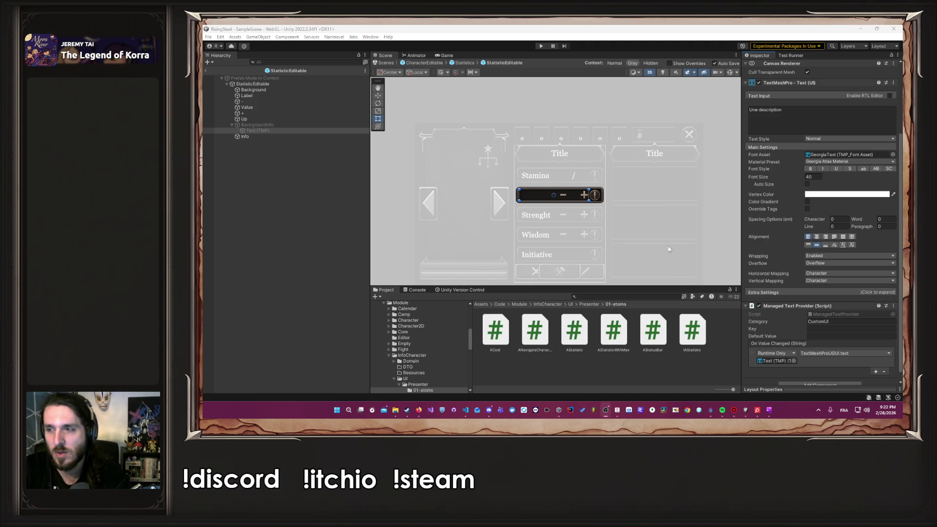
pyautogui.click(459, 63)
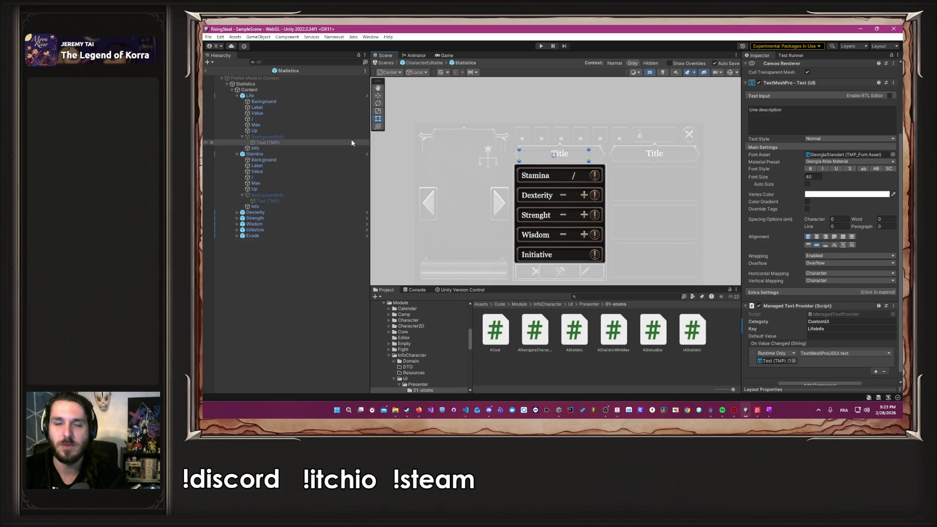
# Set the Life info text's Key and Default Value to LifeInfo.
pyautogui.click(715, 174)
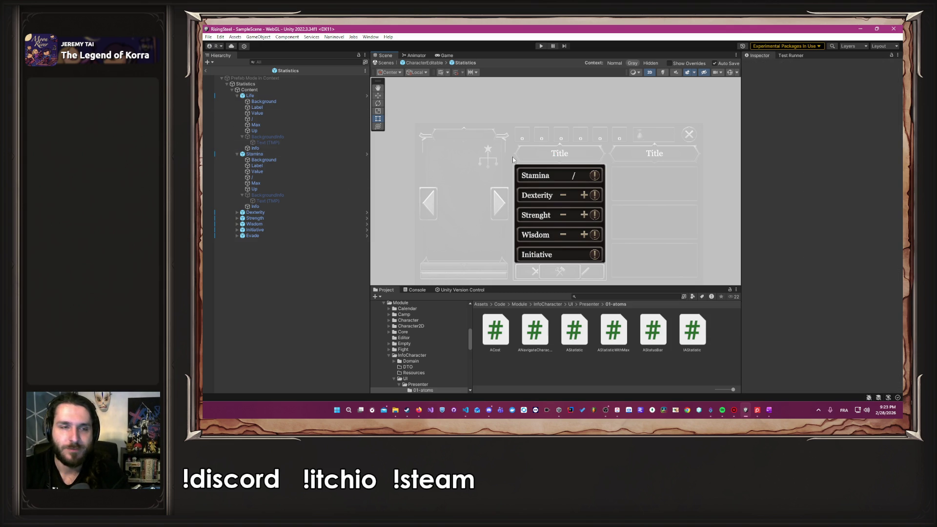
pyautogui.click(292, 141)
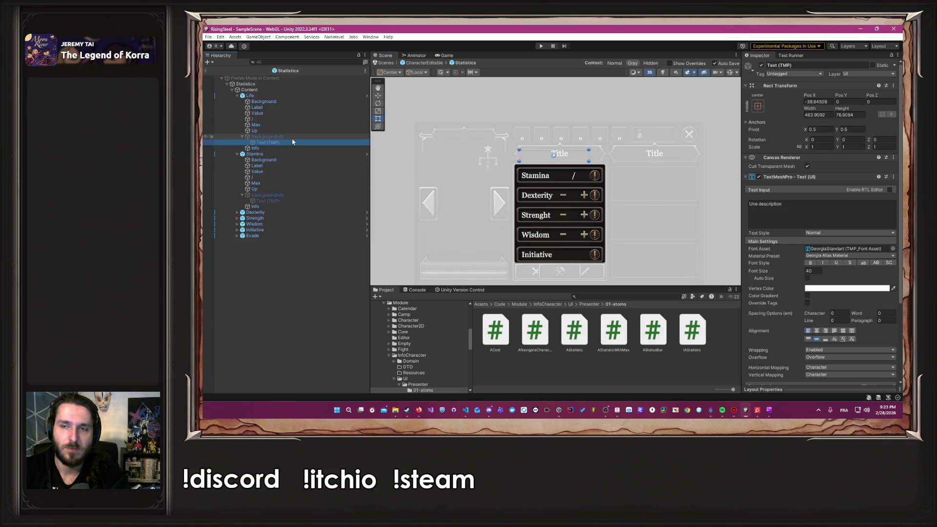
pyautogui.scroll(-4, 839, 239)
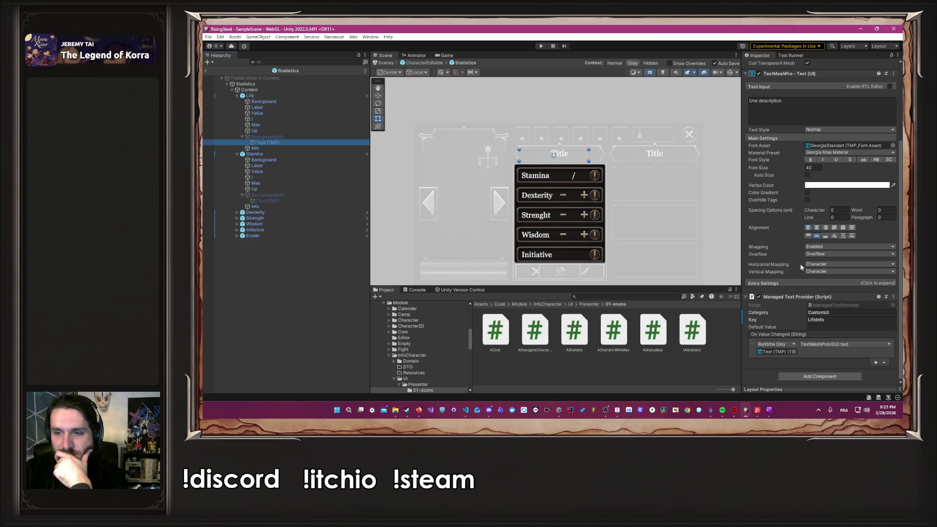
pyautogui.click(828, 319)
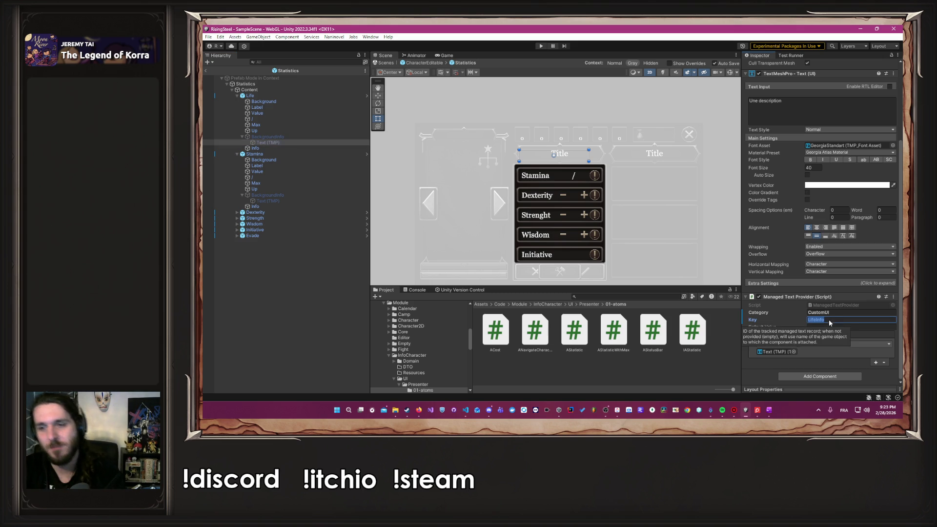
pyautogui.press('Return')
pyautogui.click(845, 328)
pyautogui.write('LifeInfo')
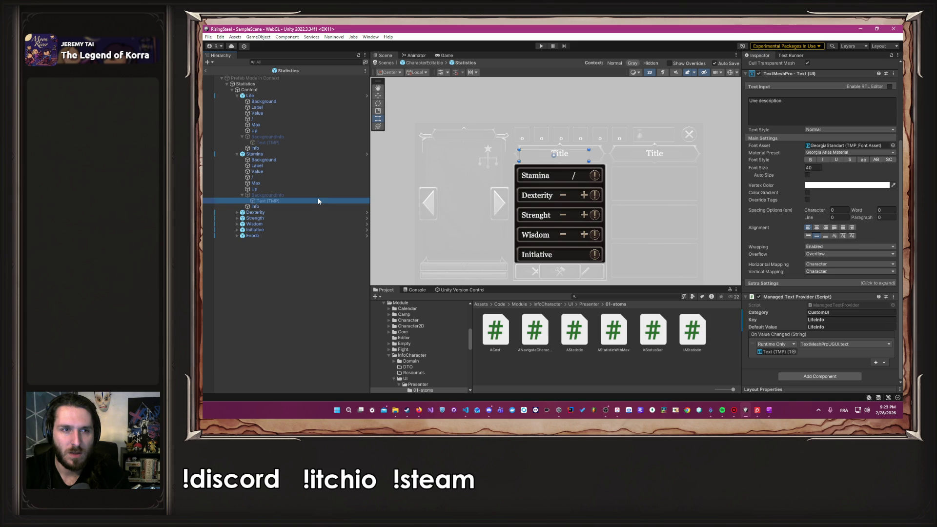
# Set the Stamina info text's Key and Default Value to StaminaInfo, then open Dexterity's StatisticEditable prefab.
pyautogui.click(299, 167)
pyautogui.click(839, 320)
pyautogui.click(306, 200)
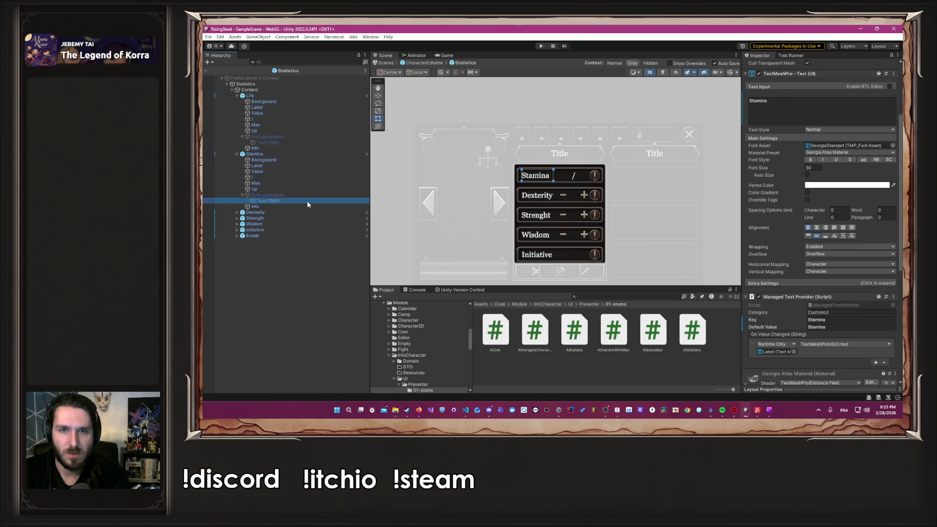
pyautogui.click(851, 320)
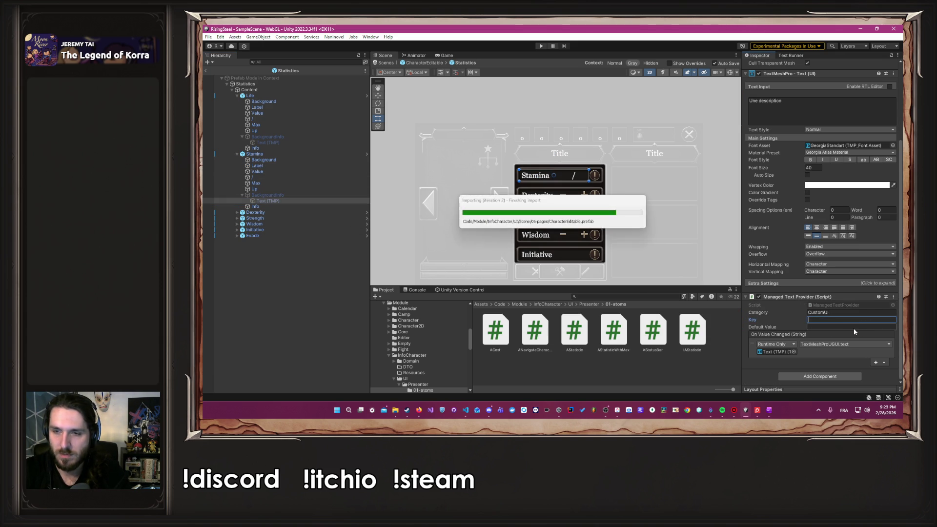
pyautogui.write('Stamina')
pyautogui.click(854, 329)
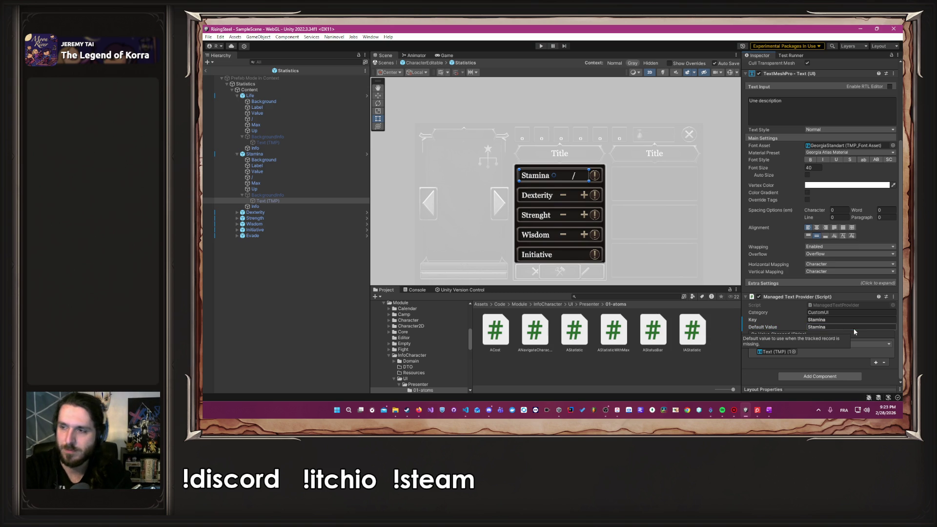
pyautogui.click(848, 320)
pyautogui.click(848, 321)
pyautogui.write('Info')
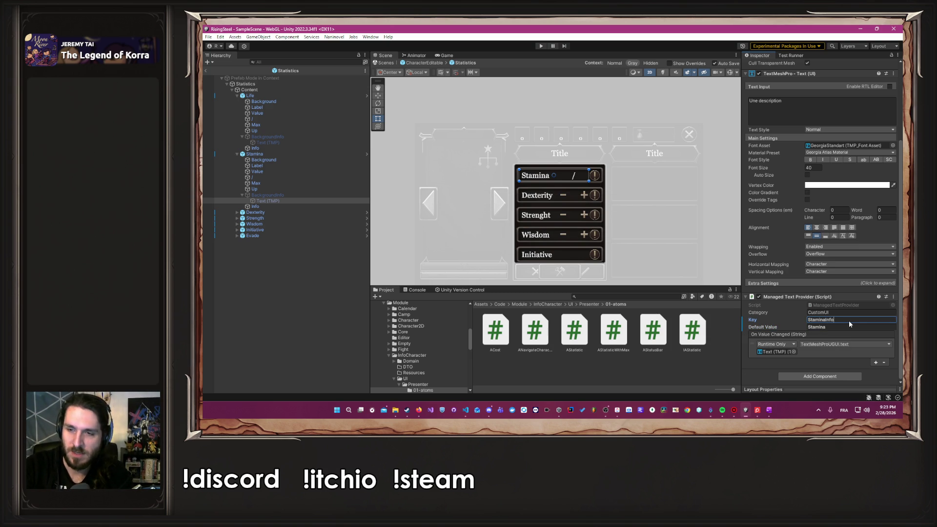
pyautogui.hotkey('shift', 'Left')
pyautogui.hotkey('shift', 'Left')
pyautogui.hotkey('shift', 'Left')
pyautogui.hotkey('ctrl', 'c')
pyautogui.click(836, 326)
pyautogui.hotkey('ctrl', 'v')
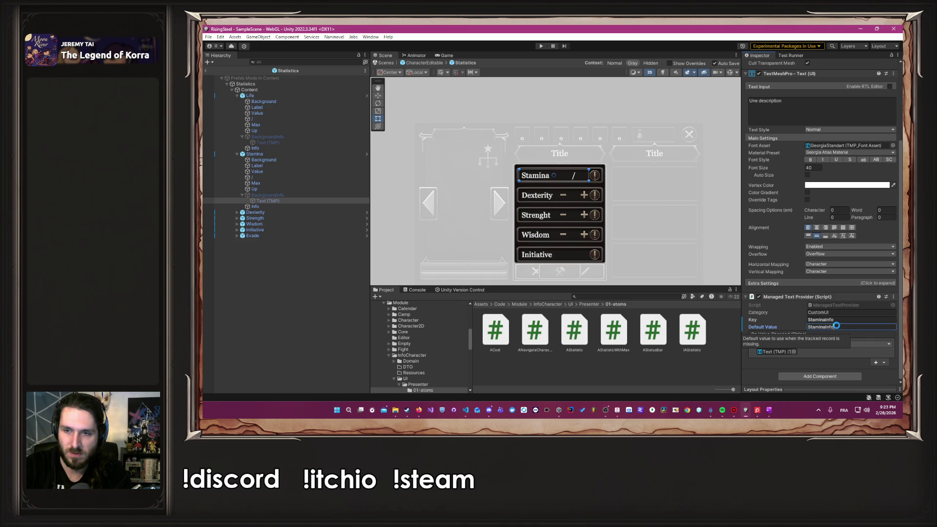
pyautogui.click(366, 214)
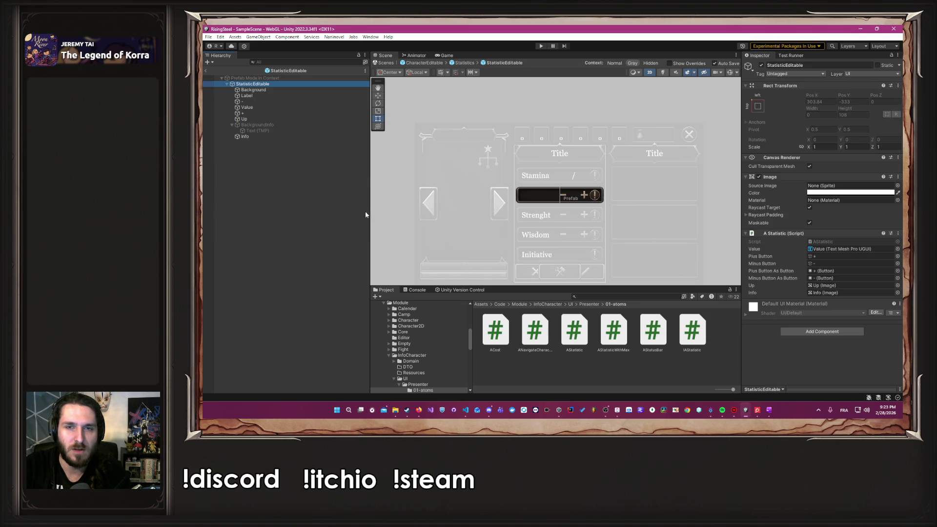
# Enter 'Info' as the StatisticEditable info text's Key and Default Value, then go back to Statistics.
pyautogui.click(280, 130)
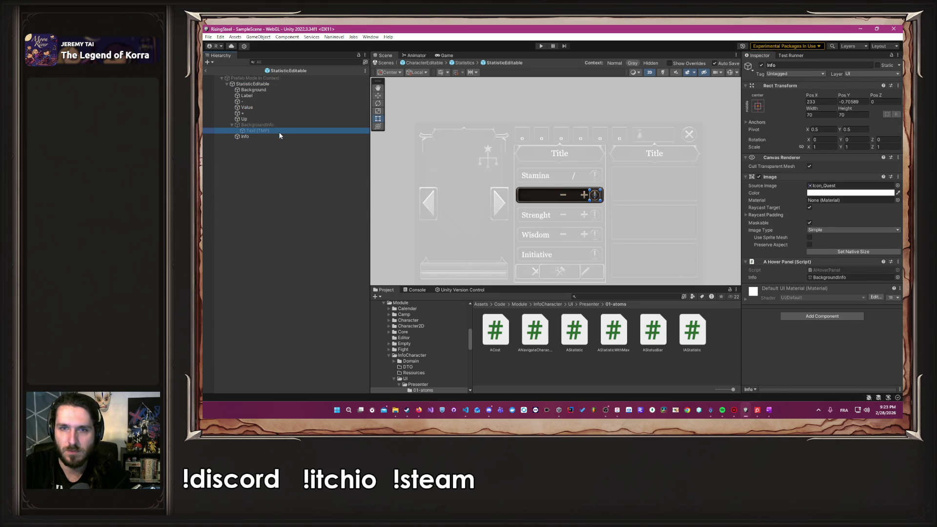
pyautogui.scroll(-5, 781, 322)
pyautogui.click(838, 320)
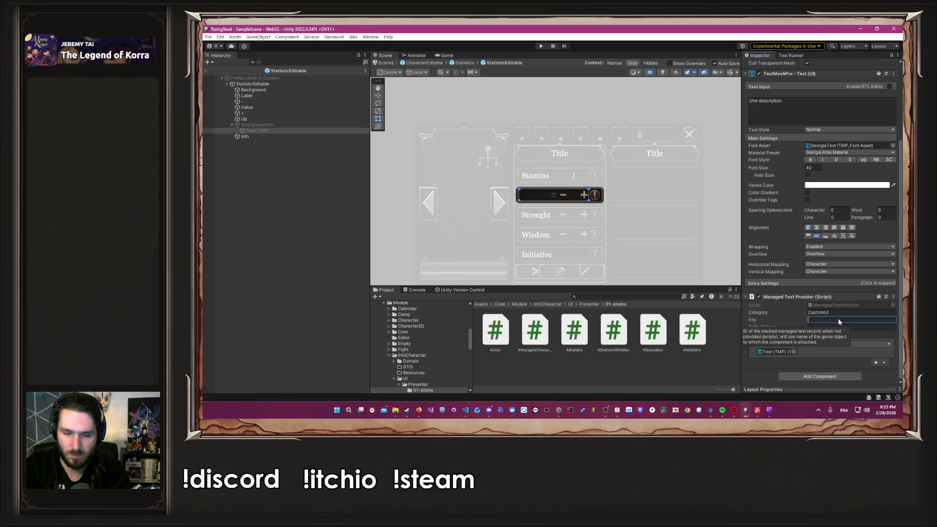
pyautogui.write('In')
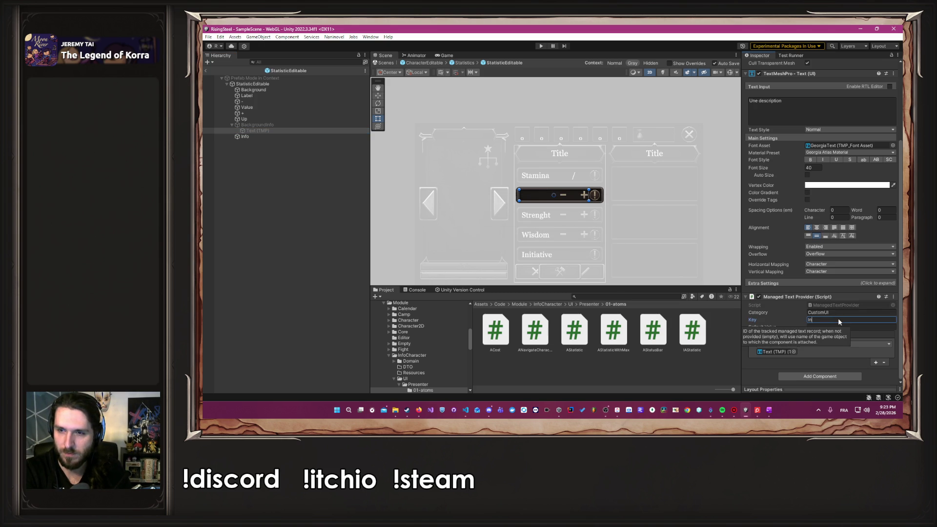
pyautogui.write('fo')
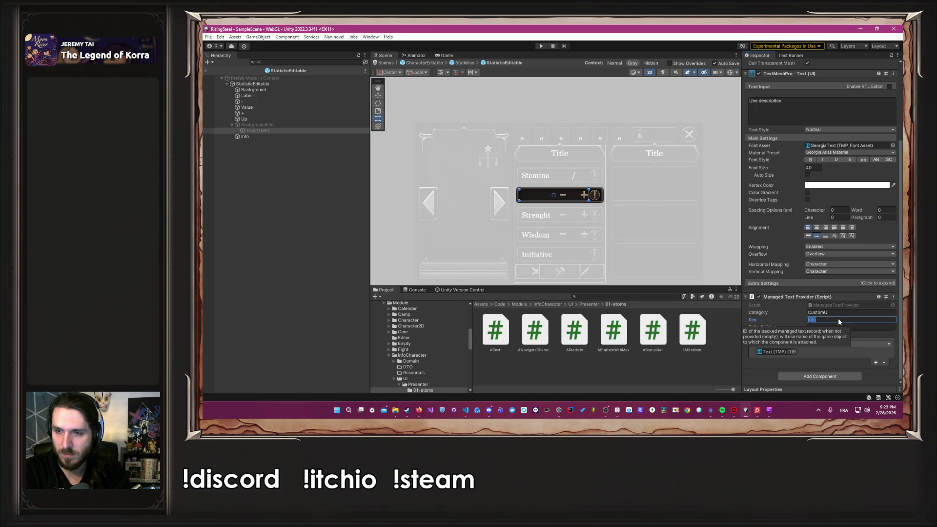
pyautogui.click(847, 326)
pyautogui.write('Info')
pyautogui.click(472, 64)
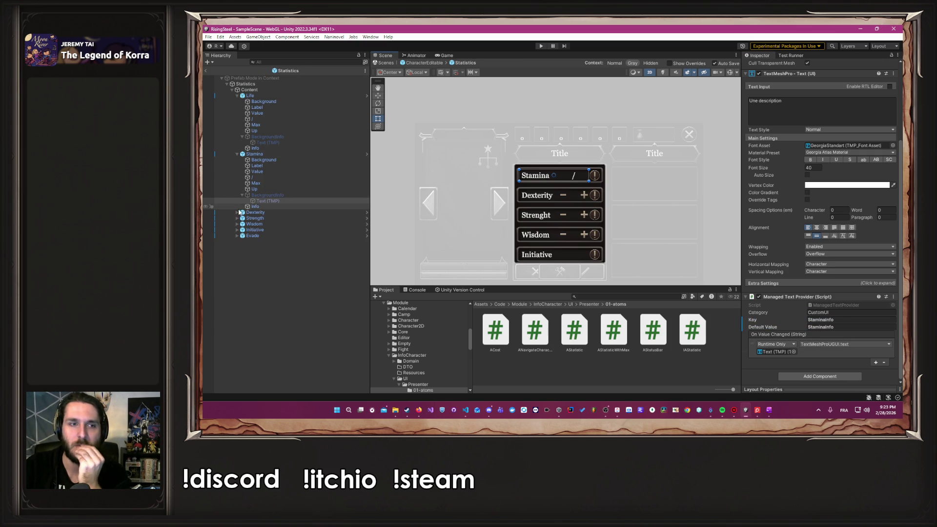
# Prefix the Dexterity info text's Key and Default Value with Dexterity, making them DexterityInfo.
pyautogui.click(237, 212)
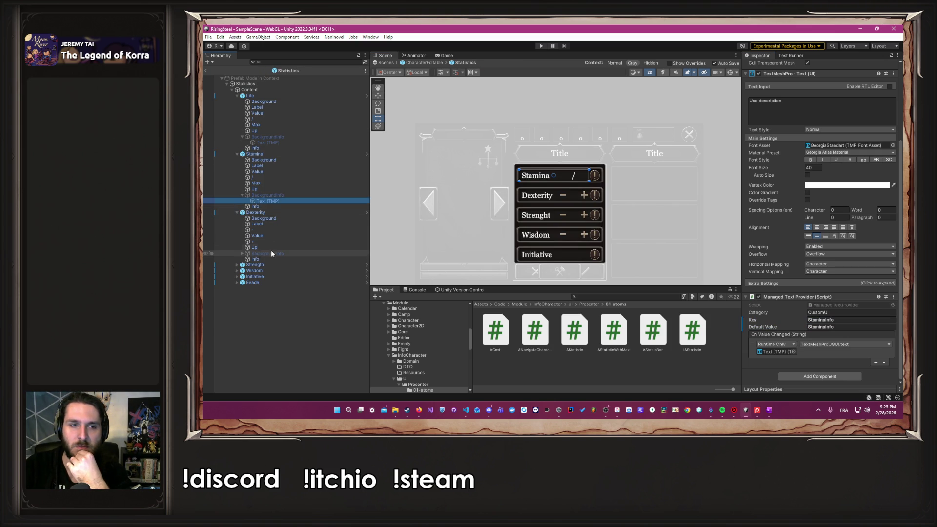
pyautogui.click(241, 253)
pyautogui.click(262, 225)
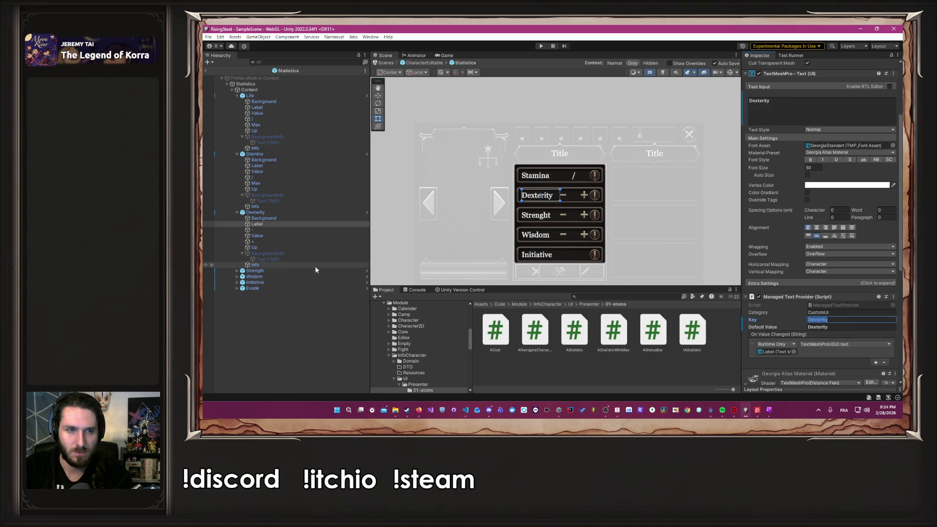
pyautogui.click(284, 260)
pyautogui.click(810, 320)
pyautogui.write('Dexterity')
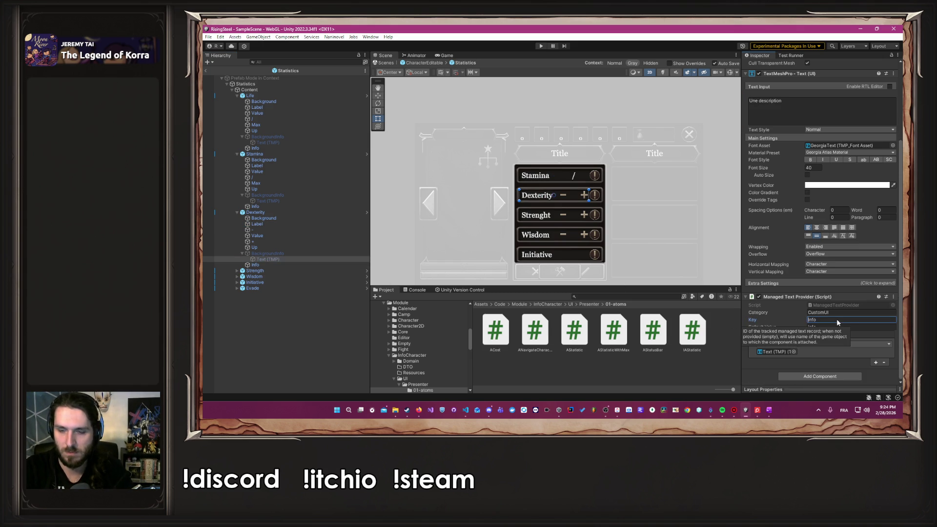
pyautogui.click(809, 327)
pyautogui.write('Dexterity')
# Set the Strength info text's Key and Default Value to StrengthInfo.
pyautogui.click(237, 271)
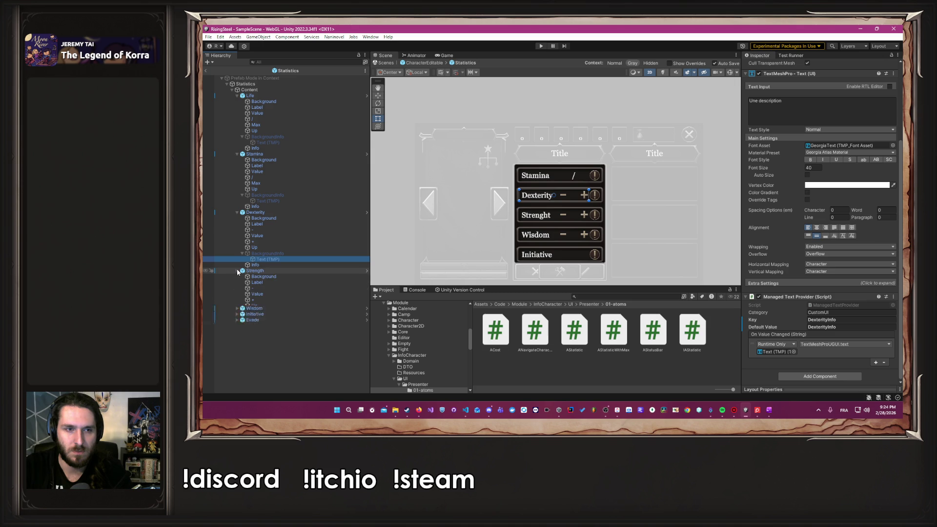
pyautogui.click(256, 282)
pyautogui.click(853, 320)
pyautogui.click(242, 312)
pyautogui.click(259, 318)
pyautogui.click(849, 320)
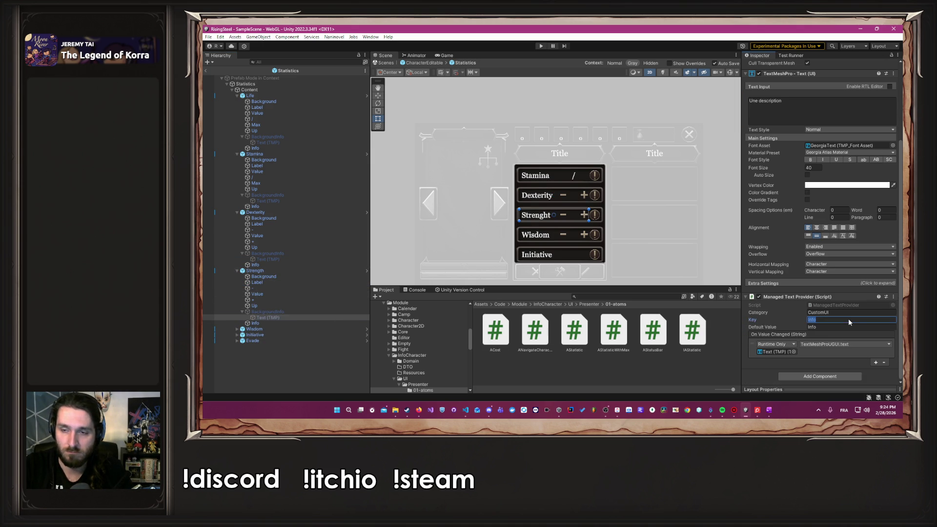
pyautogui.press('Home')
pyautogui.write('Strength')
pyautogui.click(851, 327)
pyautogui.press('Home')
pyautogui.write('Strength')
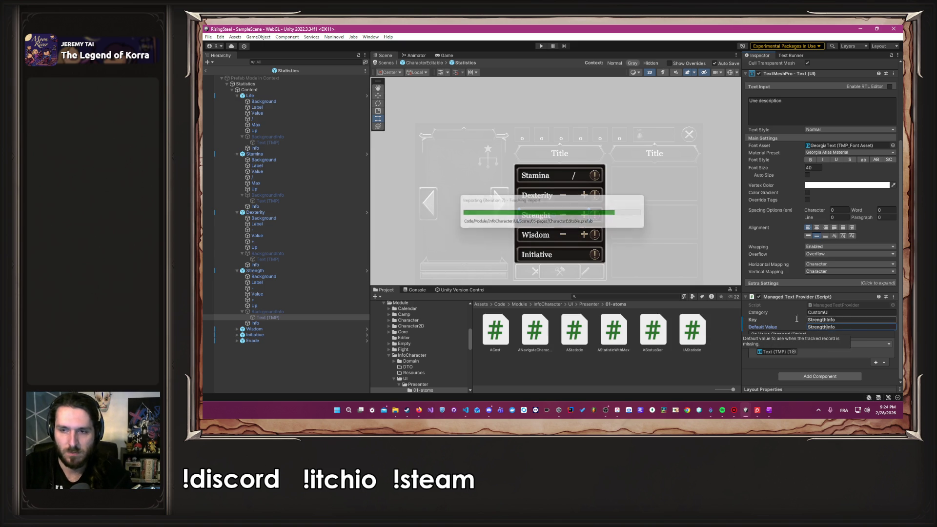
# Expand Wisdom and its BackgroundInfo in the Hierarchy to reveal the info text.
pyautogui.click(266, 318)
pyautogui.click(237, 329)
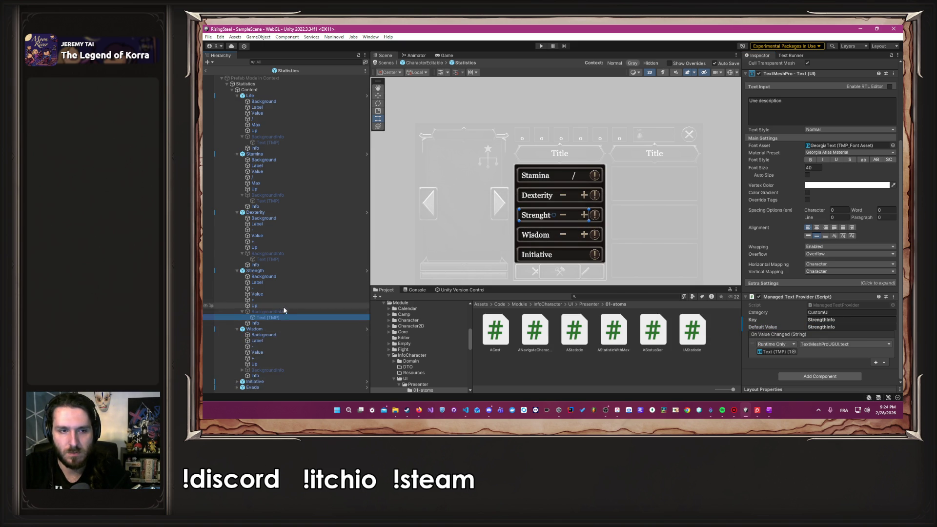
pyautogui.click(242, 370)
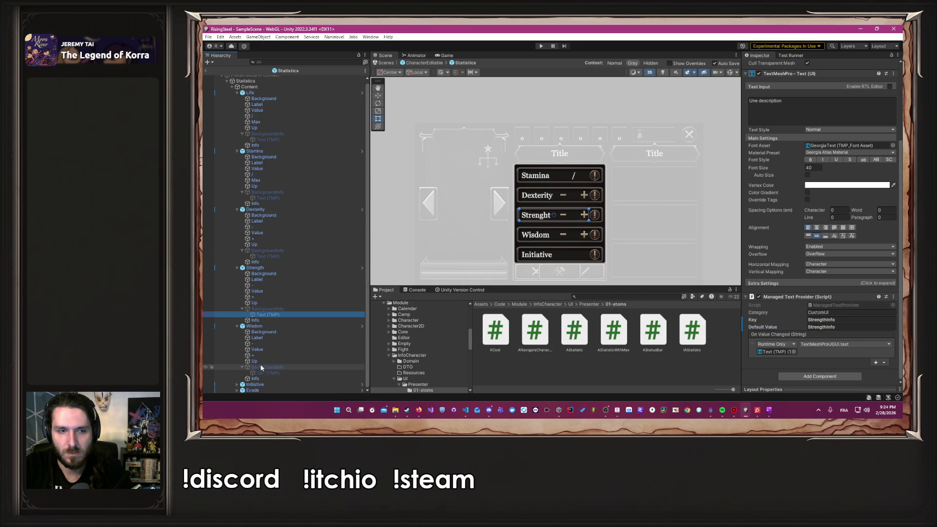
# Set Wisdom's info text Key and Default Value to StrengthInfo.
pyautogui.click(267, 373)
pyautogui.click(846, 318)
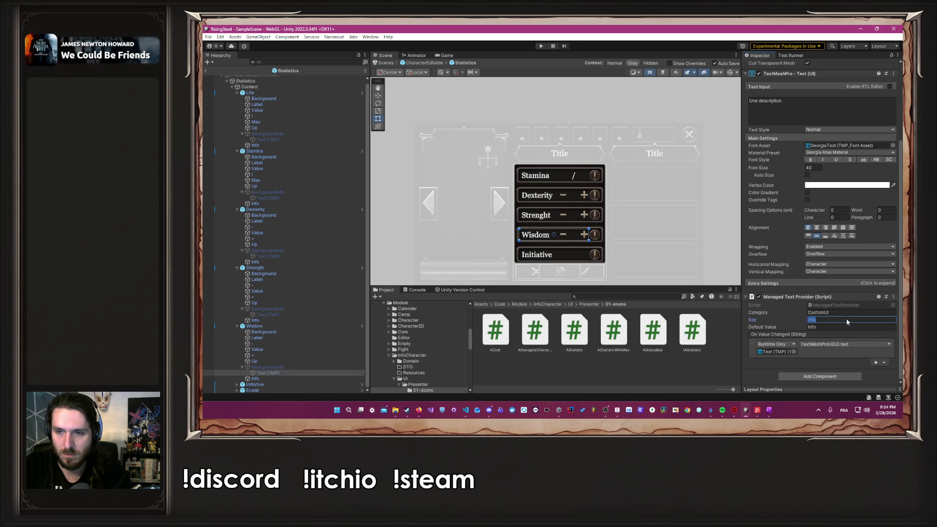
pyautogui.write('StrengthInfo')
pyautogui.click(848, 325)
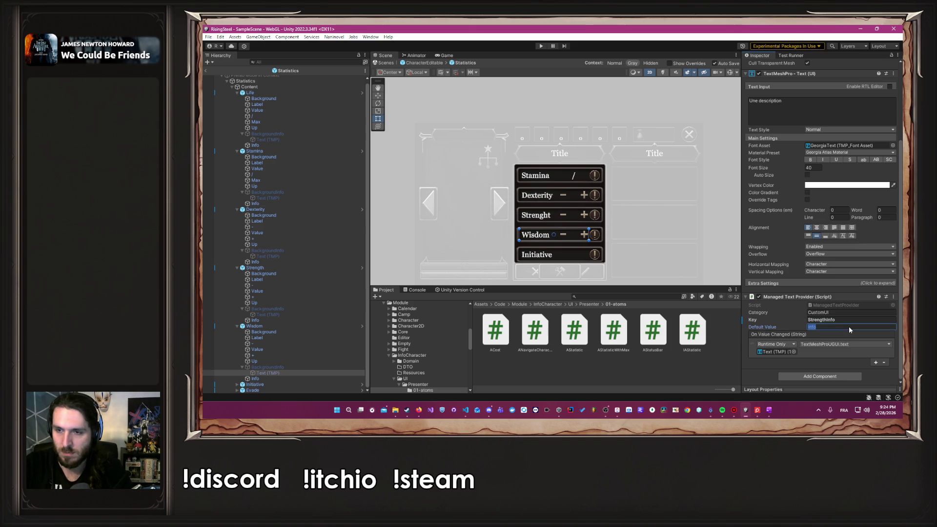
pyautogui.write('StrengthInfo')
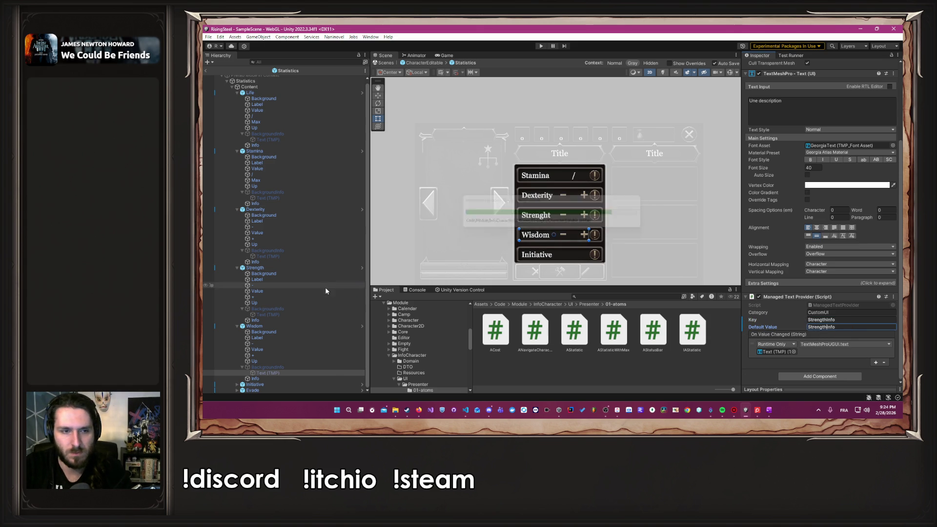
# Expand Initiative's BackgroundInfo and start editing its info text Key and Default Value.
pyautogui.click(237, 384)
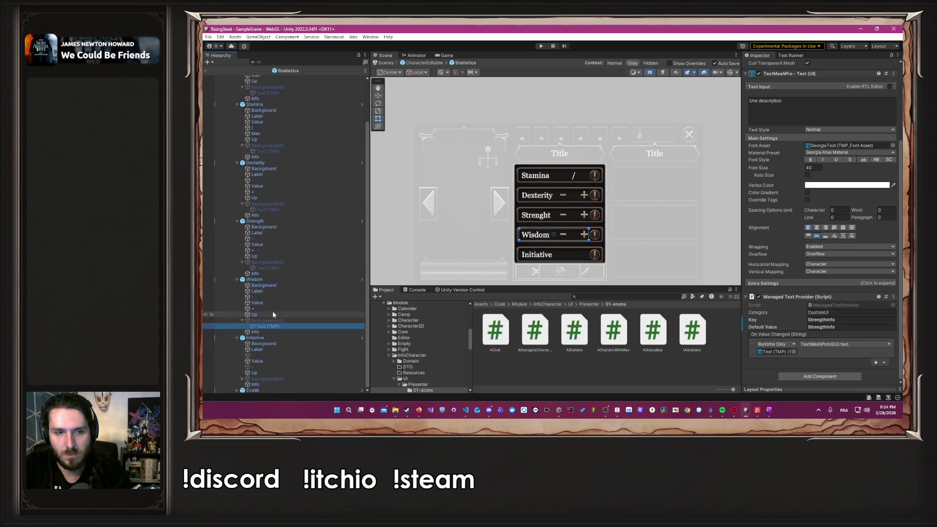
pyautogui.click(242, 379)
pyautogui.click(269, 385)
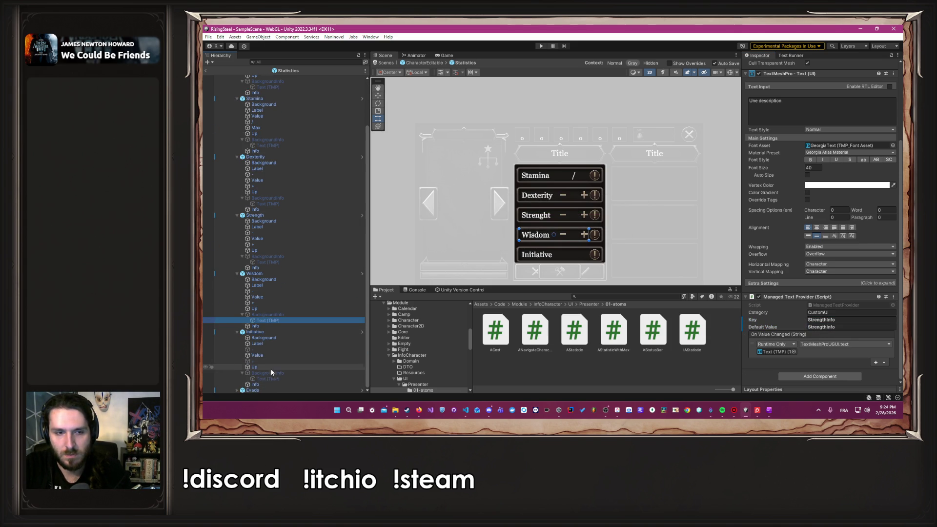
pyautogui.click(844, 320)
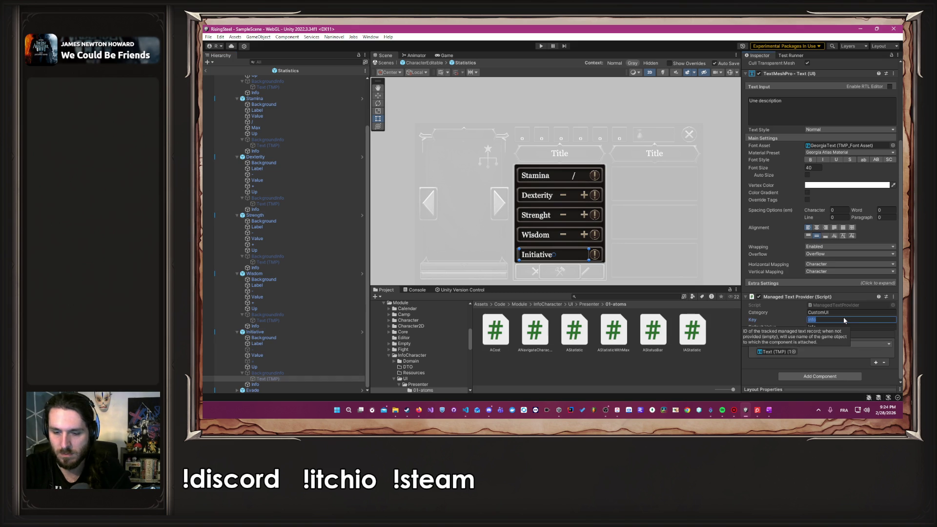
pyautogui.write('Strength')
pyautogui.click(849, 328)
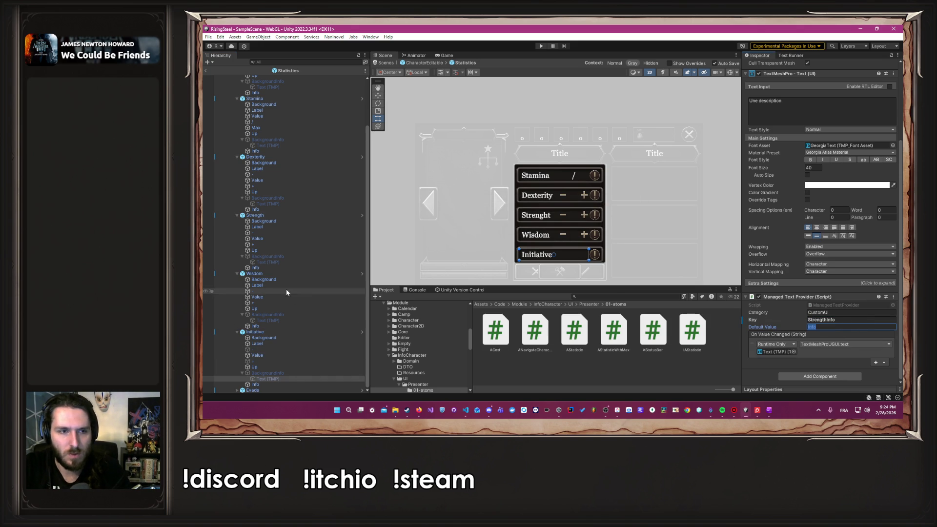
# Check the key used by Wisdom's Label object before editing Wisdom's info text.
pyautogui.click(286, 320)
pyautogui.click(276, 295)
pyautogui.click(274, 285)
pyautogui.click(830, 320)
pyautogui.click(294, 320)
# Change Wisdom's info text Key and Default Value to WisdomInfo.
pyautogui.click(873, 320)
pyautogui.hotkey('alt', 'Tab')
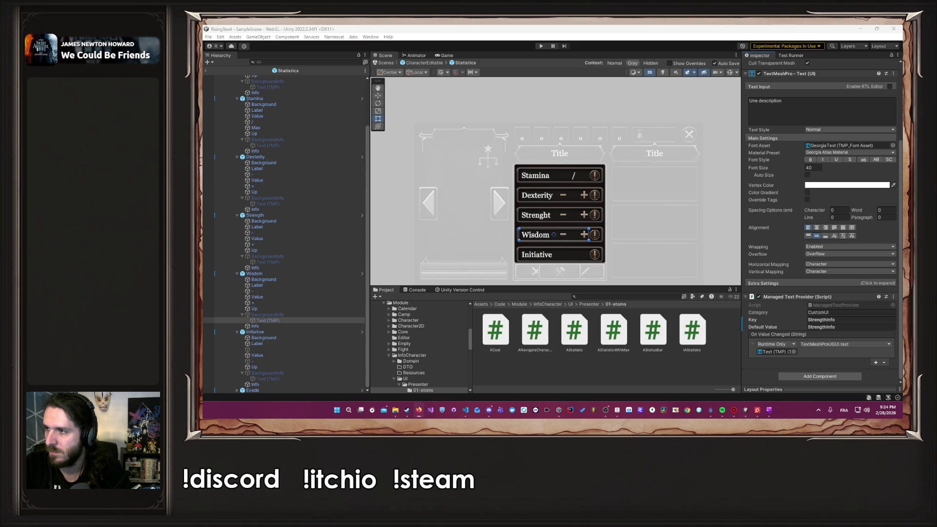
pyautogui.click(851, 319)
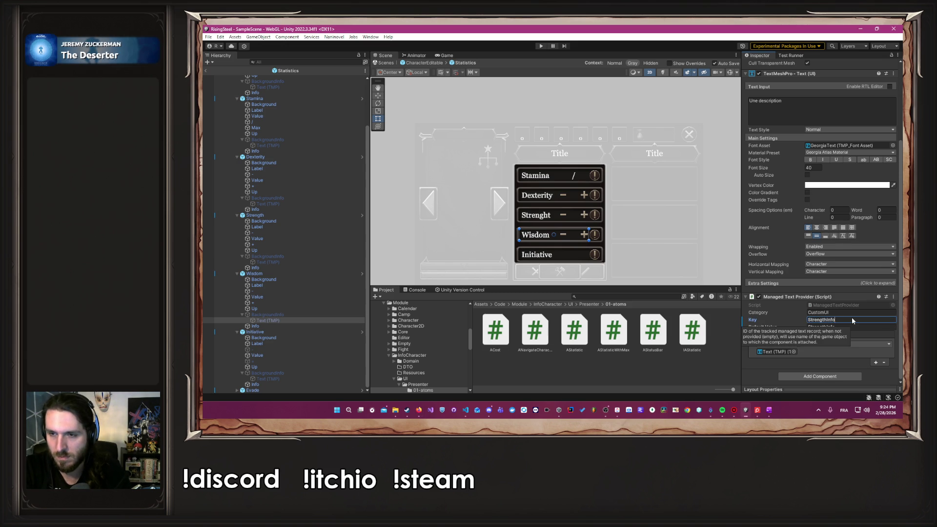
pyautogui.hotkey('shift', 'Home')
pyautogui.write('Wisdom')
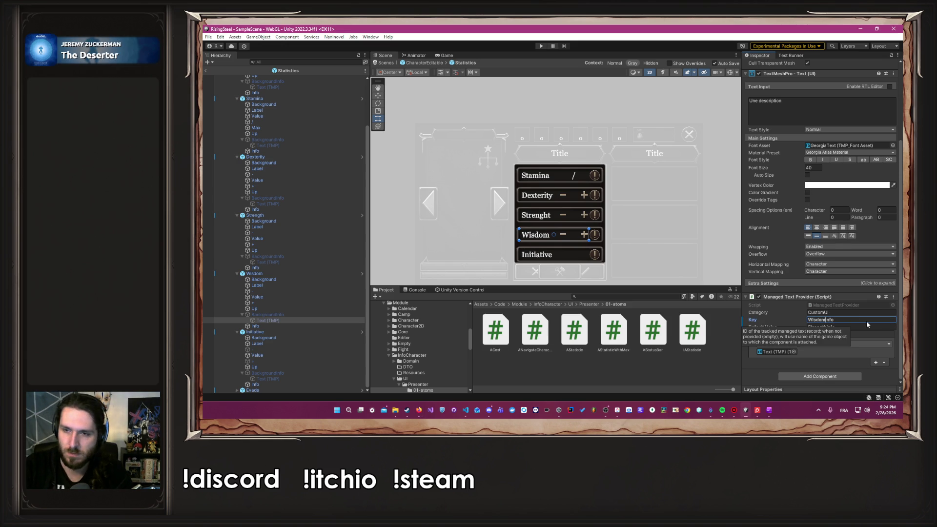
pyautogui.click(860, 327)
pyautogui.hotkey('shift', 'Home')
pyautogui.write('Wisdom')
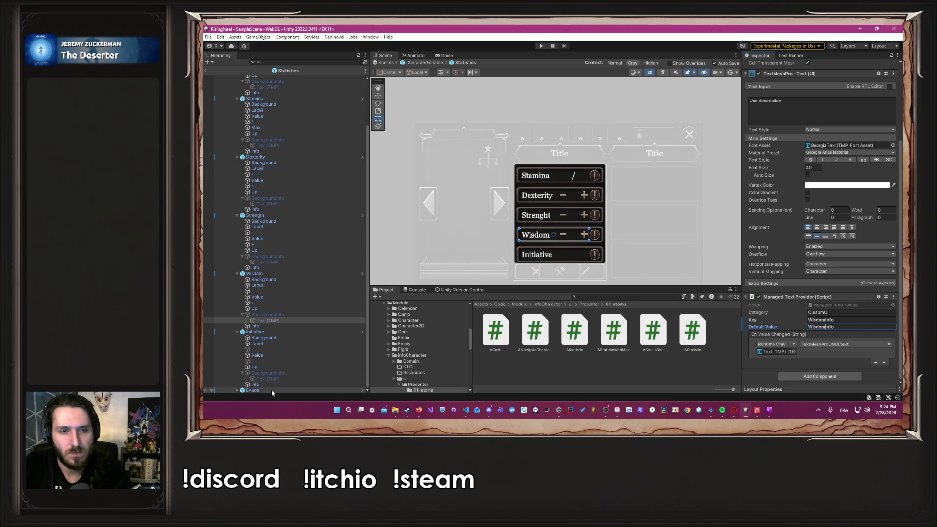
# Set Initiative's info text Key and Default Value to InitiativeInfo and save the prefab.
pyautogui.click(270, 379)
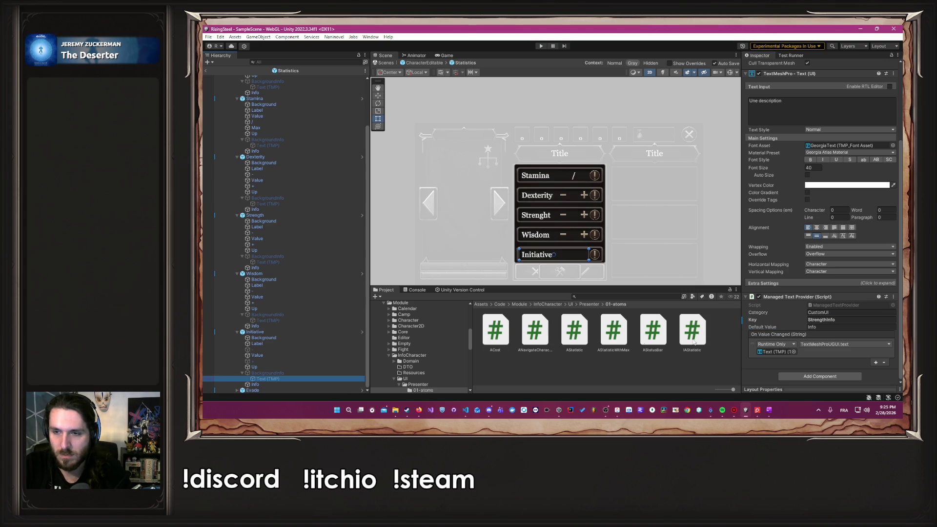
pyautogui.click(295, 344)
pyautogui.click(833, 320)
pyautogui.click(265, 379)
pyautogui.click(861, 320)
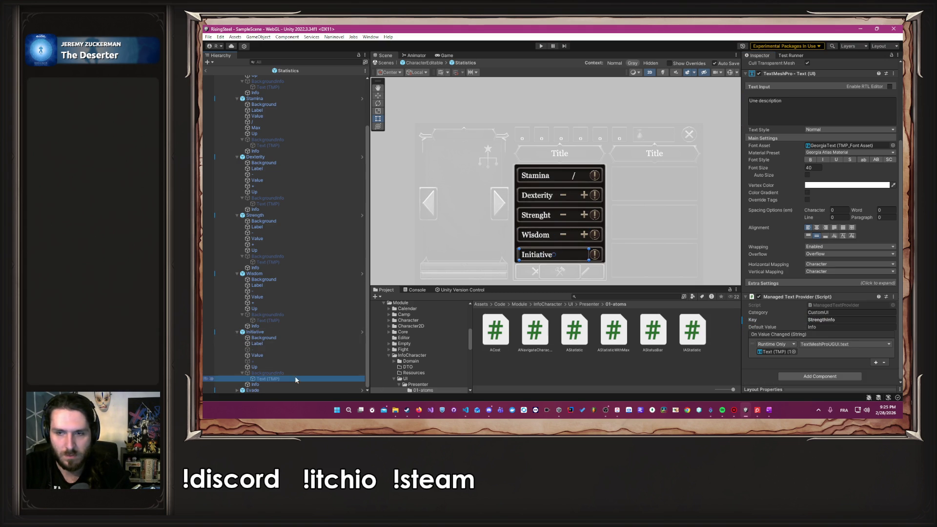
pyautogui.press('BackSpace')
pyautogui.press('BackSpace')
pyautogui.press('BackSpace')
pyautogui.write('Initiative')
pyautogui.click(860, 326)
pyautogui.press('BackSpace')
pyautogui.press('BackSpace')
pyautogui.press('BackSpace')
pyautogui.write('Initiative')
pyautogui.hotkey('ctrl', 's')
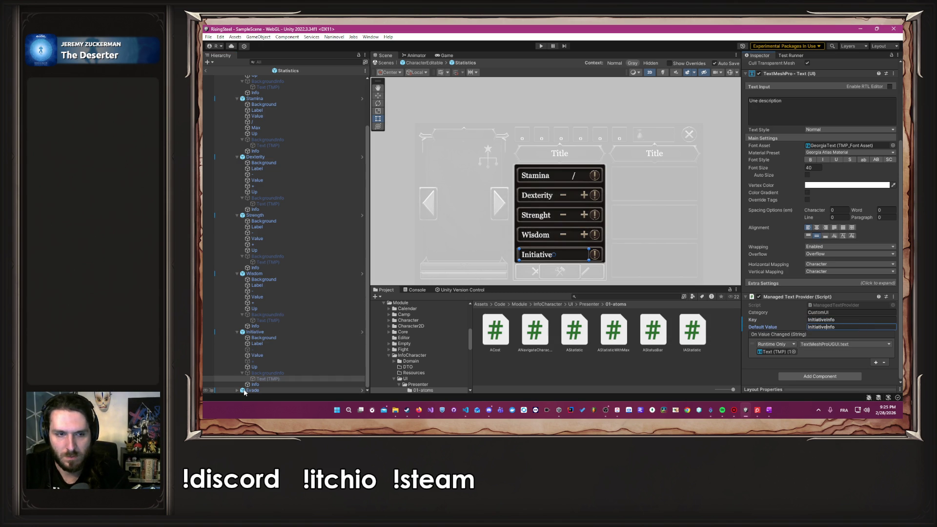
# Enter Initiative into the Key and Default Value of Evade's BackgroundInfo text.
pyautogui.click(273, 379)
pyautogui.scroll(-3, 279, 351)
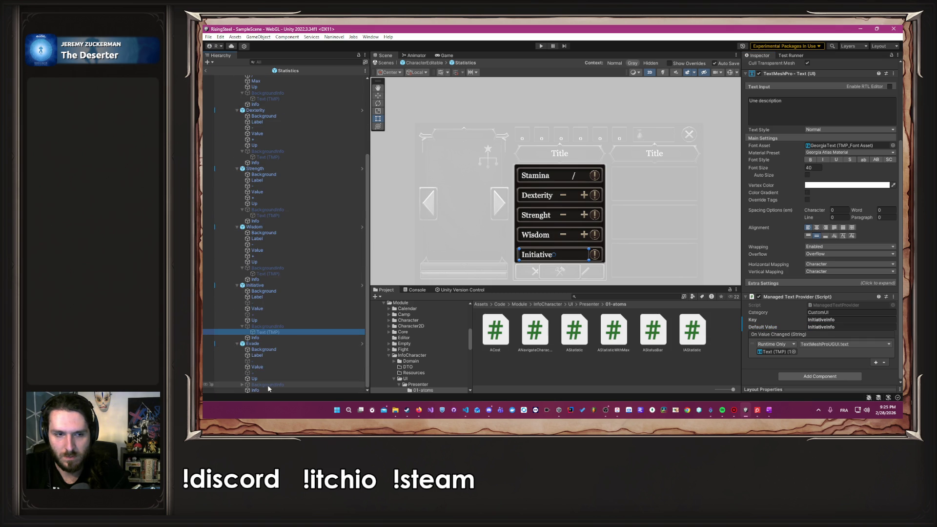
pyautogui.click(242, 384)
pyautogui.click(268, 384)
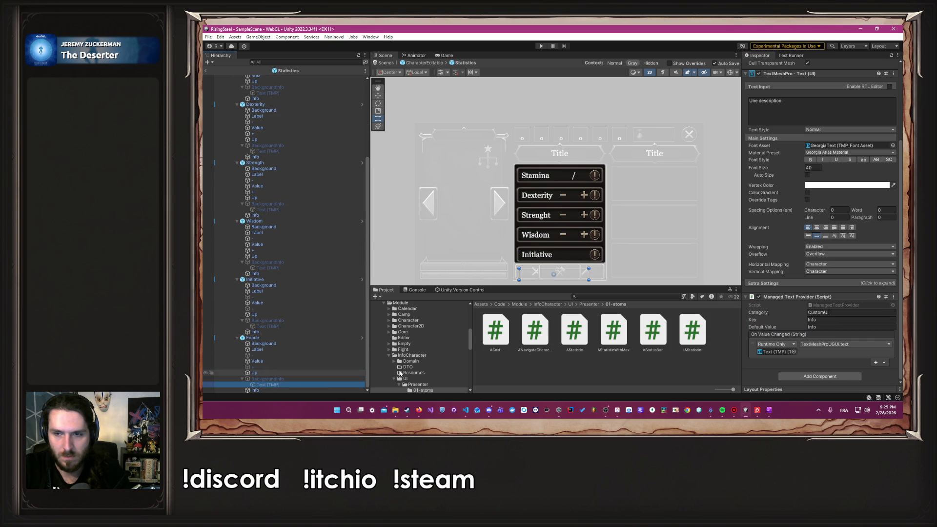
pyautogui.click(837, 319)
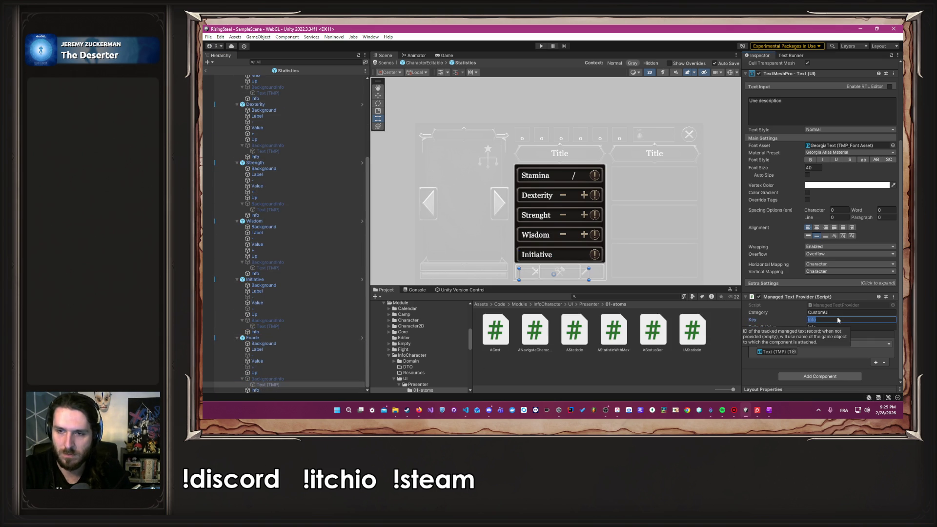
pyautogui.write('Initiative')
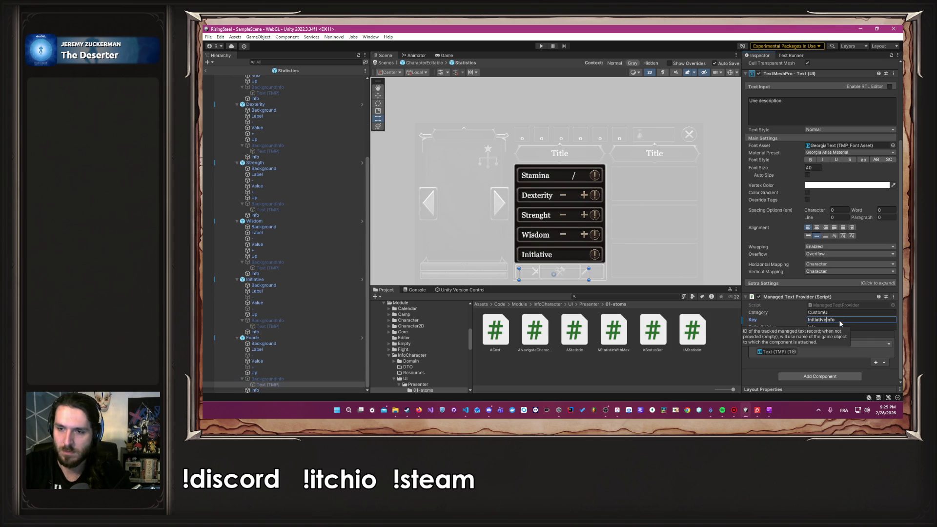
pyautogui.click(842, 326)
pyautogui.press('Left')
pyautogui.write('Initiative')
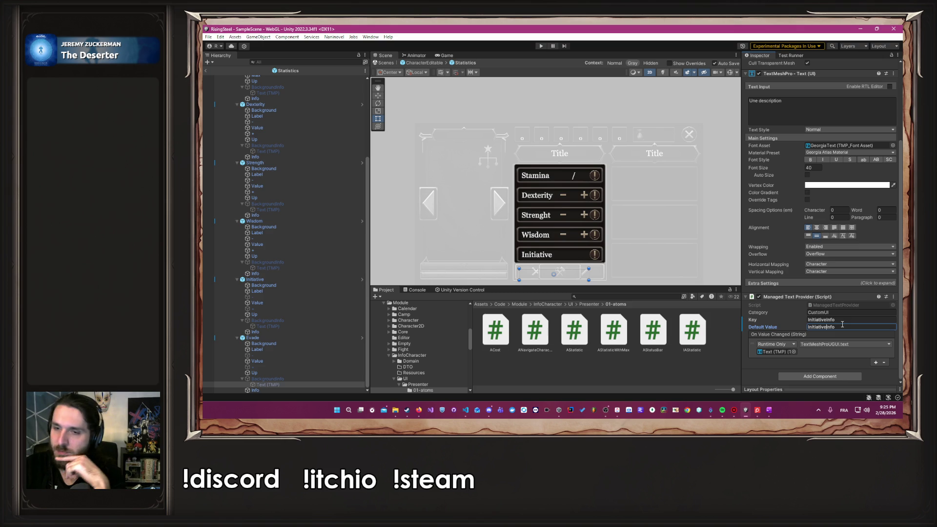
# Exit prefab mode to the CharacterEditable scene, clear the selection, and go to VS Code.
pyautogui.scroll(5, 306, 288)
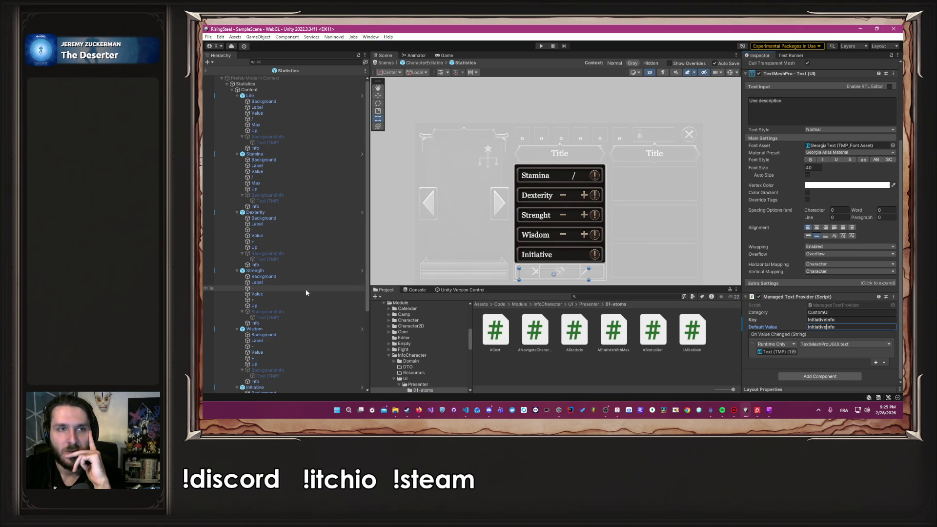
pyautogui.click(431, 64)
pyautogui.click(730, 190)
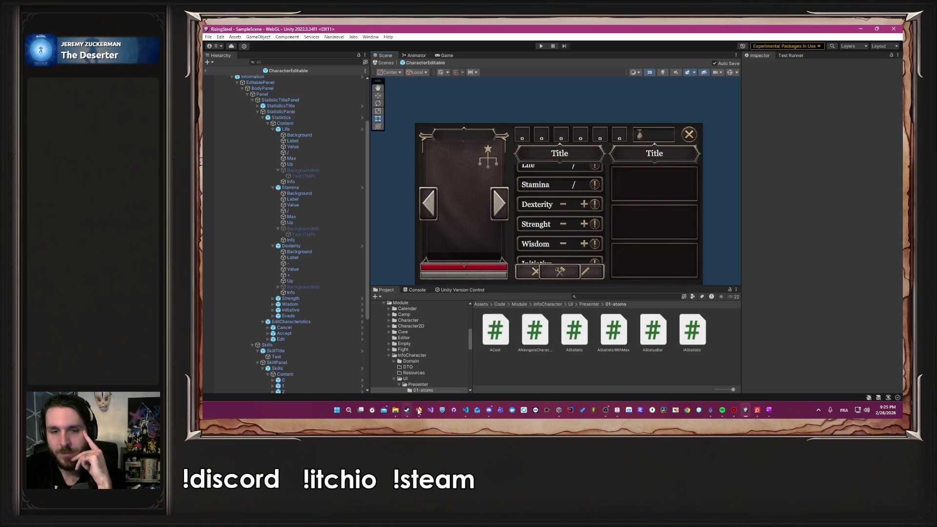
pyautogui.click(466, 410)
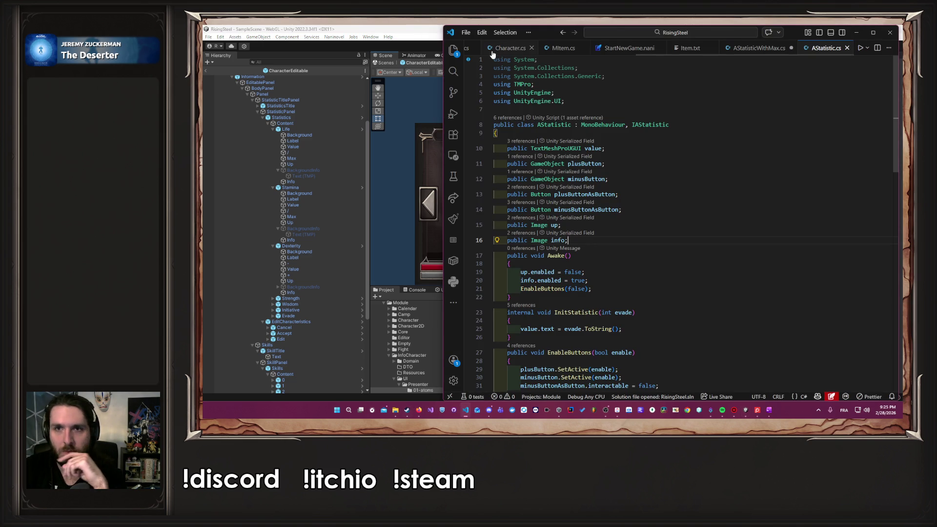
# Open the French CustomUI.txt localization file from the project tree.
pyautogui.click(751, 48)
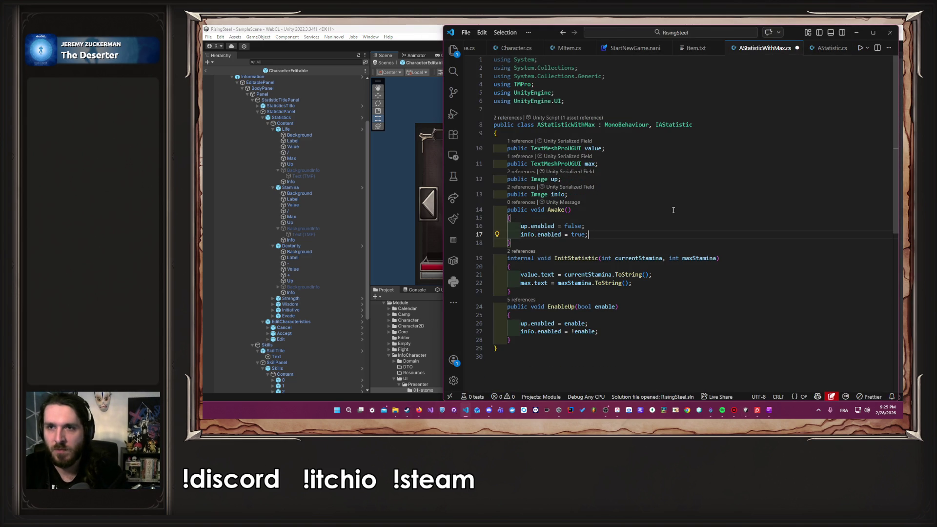
pyautogui.click(691, 51)
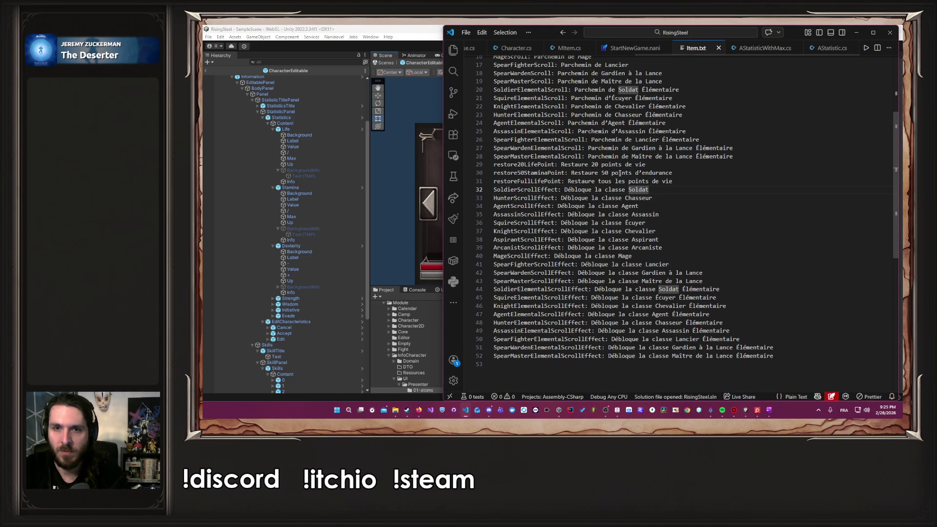
pyautogui.scroll(5, 623, 176)
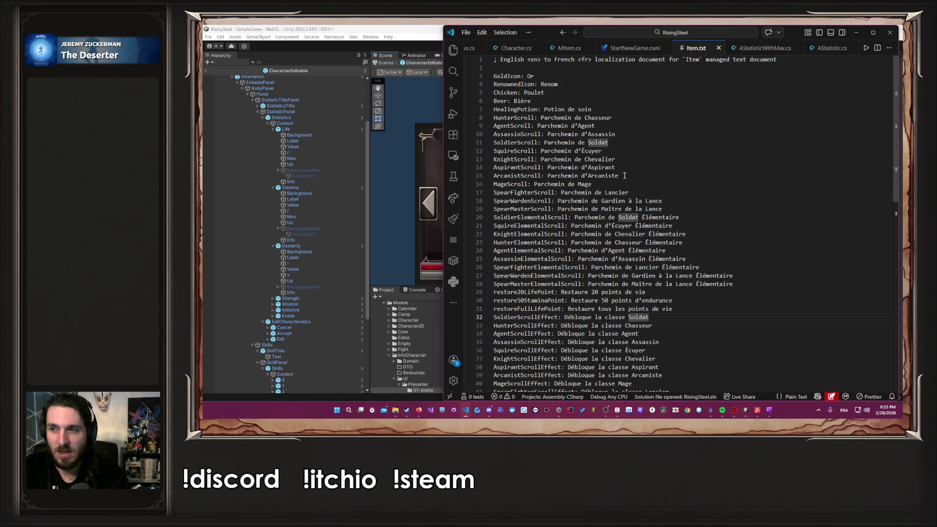
pyautogui.click(453, 50)
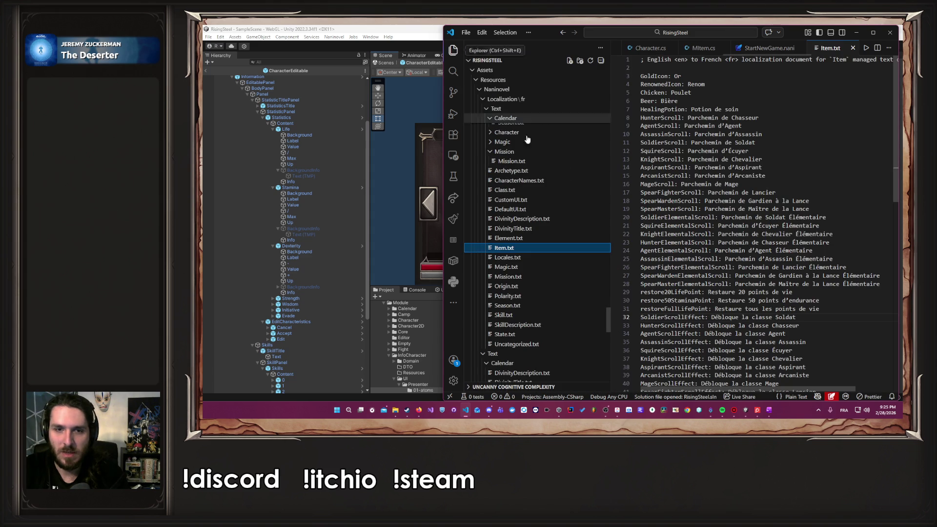
pyautogui.click(561, 200)
pyautogui.scroll(-4, 778, 252)
pyautogui.scroll(2, 767, 253)
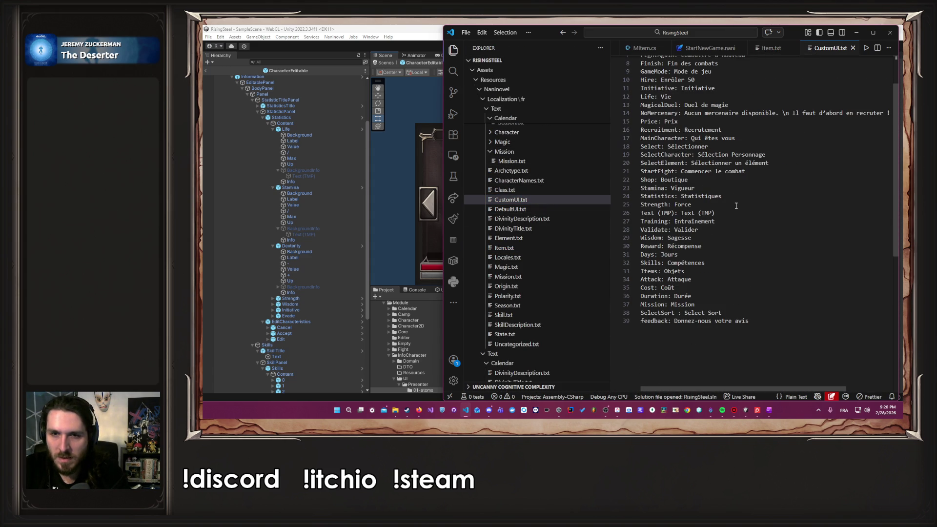
# Copy the Stamina, Statistics, Strength and Life: Vie lines to the end of the file.
pyautogui.moveTo(692, 205)
pyautogui.mouseDown()
pyautogui.moveTo(626, 196)
pyautogui.moveTo(633, 188)
pyautogui.mouseUp()
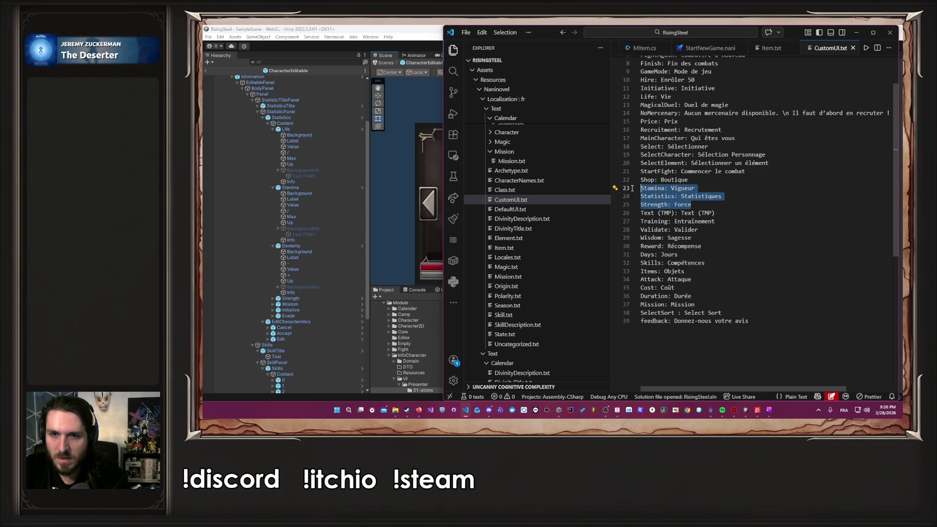
pyautogui.hotkey('ctrl', 'c')
pyautogui.click(781, 326)
pyautogui.press('Return')
pyautogui.press('Return')
pyautogui.hotkey('ctrl', 'v')
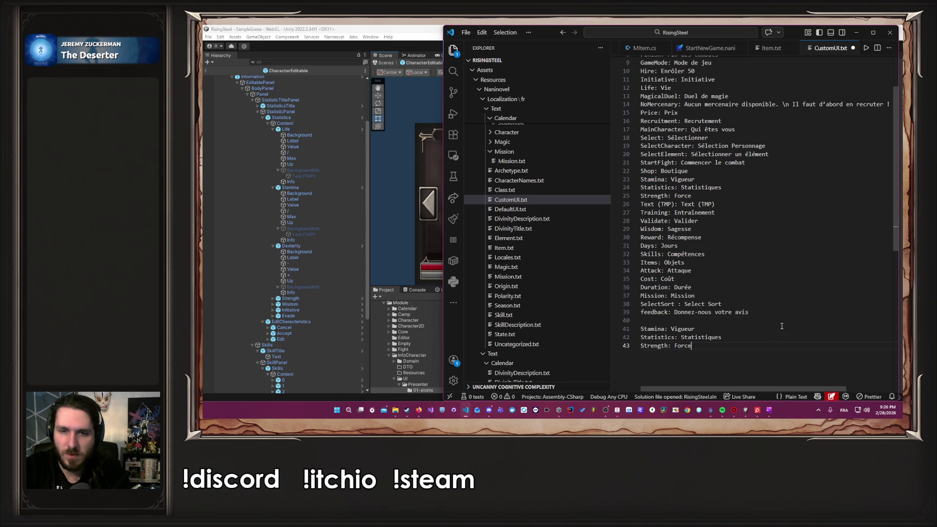
pyautogui.scroll(3, 707, 209)
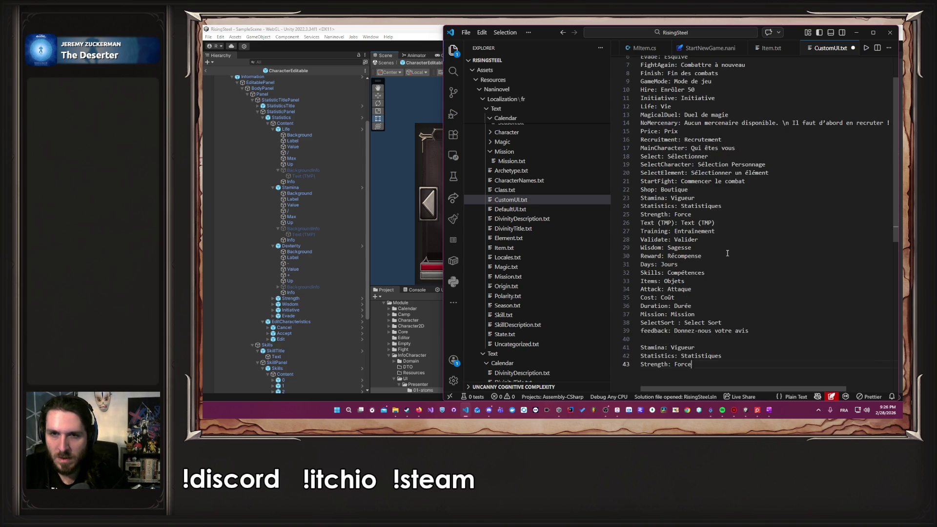
pyautogui.moveTo(672, 150); pyautogui.dragTo(641, 151)
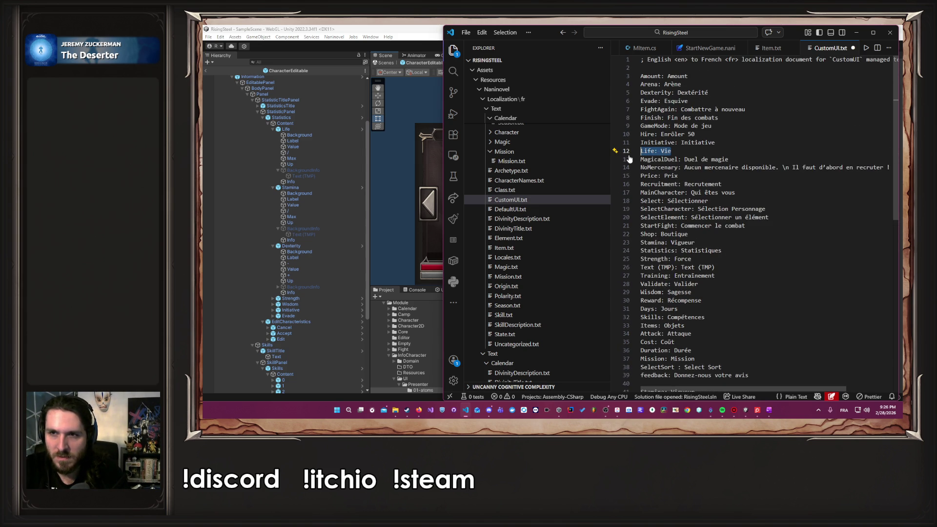
pyautogui.scroll(-4, 810, 244)
pyautogui.click(799, 298)
pyautogui.press('Return')
pyautogui.hotkey('ctrl', 'v')
# Add the Dexterity entry below Life and the Evade entry to the end block.
pyautogui.scroll(3, 762, 278)
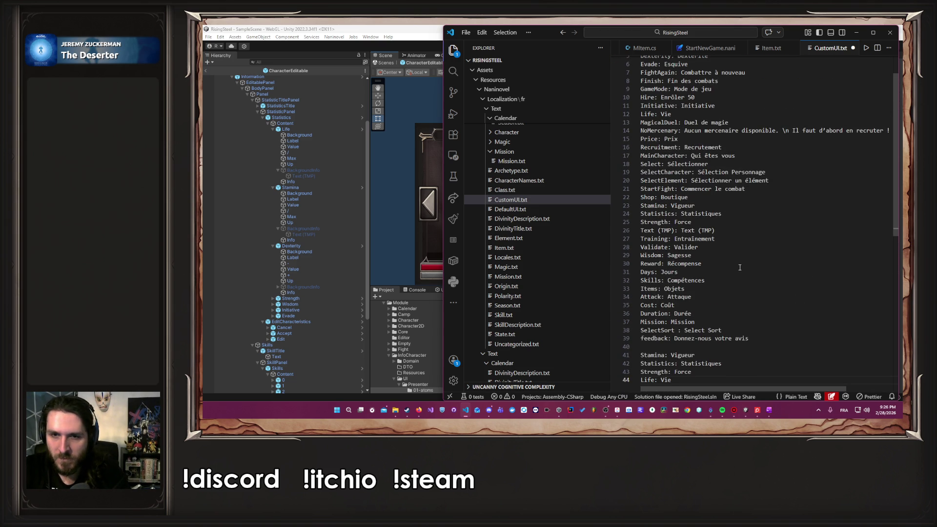
pyautogui.scroll(2, 739, 267)
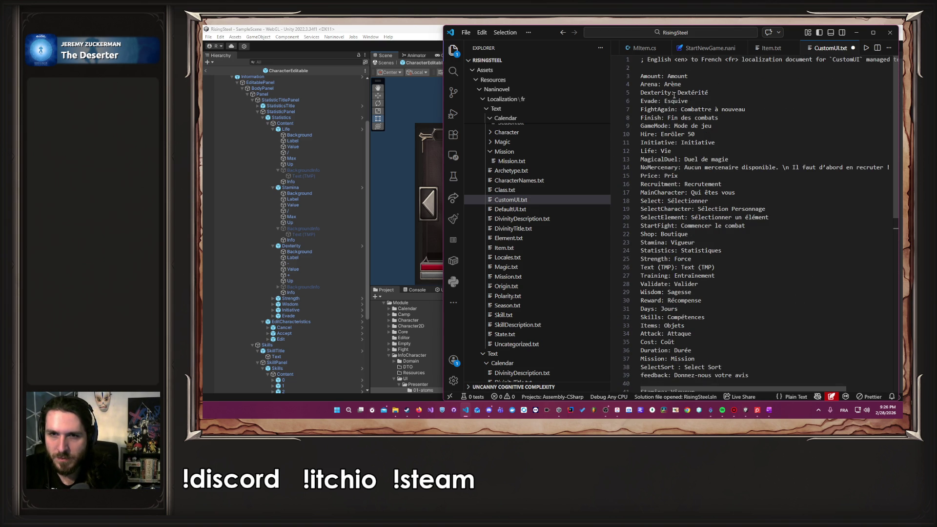
pyautogui.moveTo(709, 91); pyautogui.dragTo(639, 90)
pyautogui.scroll(-4, 767, 225)
pyautogui.click(745, 326)
pyautogui.press('Return')
pyautogui.hotkey('ctrl', 'v')
pyautogui.scroll(4, 745, 330)
pyautogui.moveTo(709, 93); pyautogui.dragTo(639, 93)
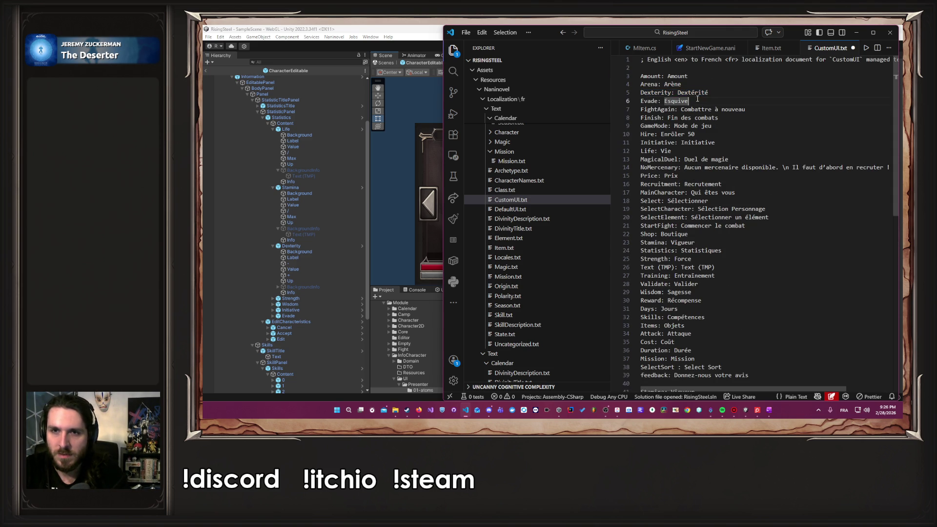
pyautogui.scroll(-4, 778, 161)
pyautogui.scroll(-4, 785, 219)
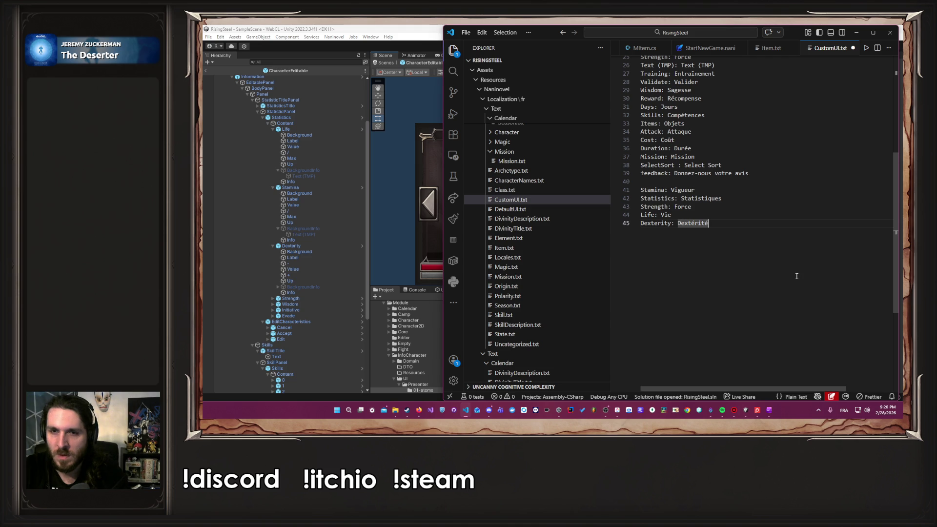
pyautogui.press('Return')
pyautogui.hotkey('ctrl', 'v')
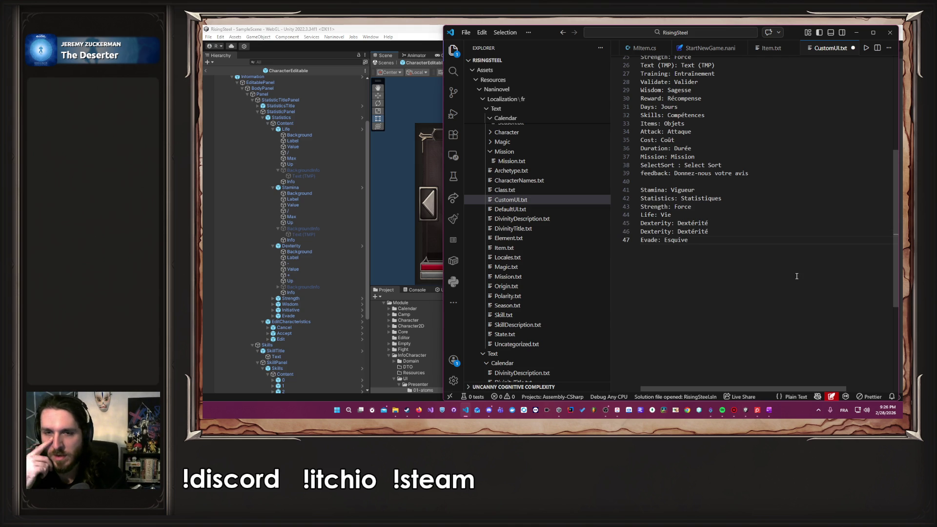
# Delete the duplicate Dexterity and stray Statistics lines and move Life to the block's top.
pyautogui.press('Up')
pyautogui.press('End')
pyautogui.hotkey('shift', 'Home')
pyautogui.press('BackSpace')
pyautogui.press('BackSpace')
pyautogui.press('Up')
pyautogui.hotkey('alt', 'Up')
pyautogui.hotkey('alt', 'Up')
pyautogui.hotkey('alt', 'Up')
pyautogui.press('Down')
pyautogui.press('Down')
pyautogui.press('End')
pyautogui.hotkey('shift', 'Home')
pyautogui.press('BackSpace')
pyautogui.press('BackSpace')
pyautogui.press('Down')
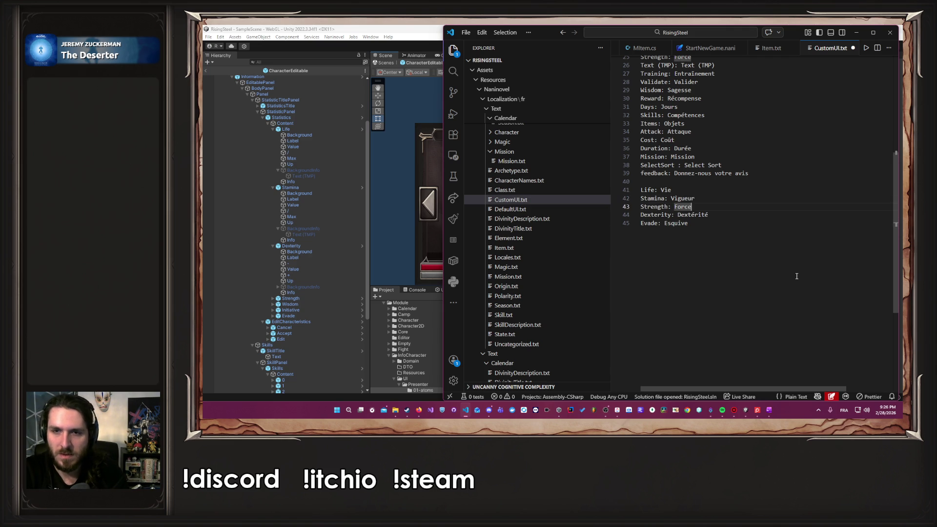
# Insert Wisdom: Sagesse above Evade and move Dexterity above Strength.
pyautogui.scroll(2, 796, 277)
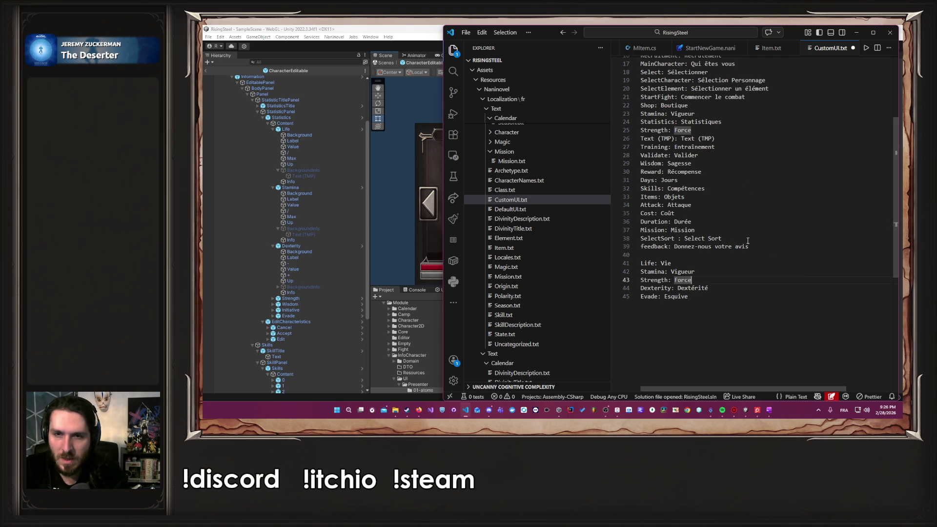
pyautogui.scroll(5, 747, 240)
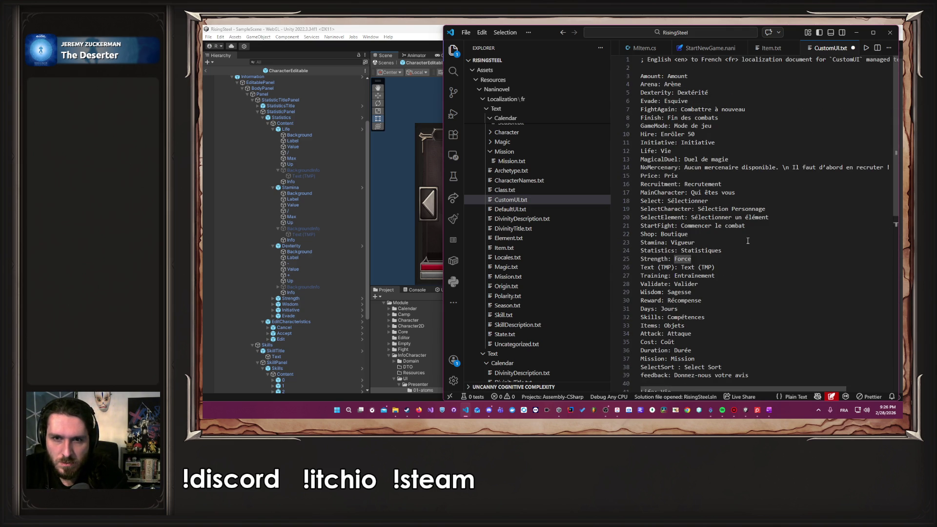
pyautogui.tripleClick(725, 290)
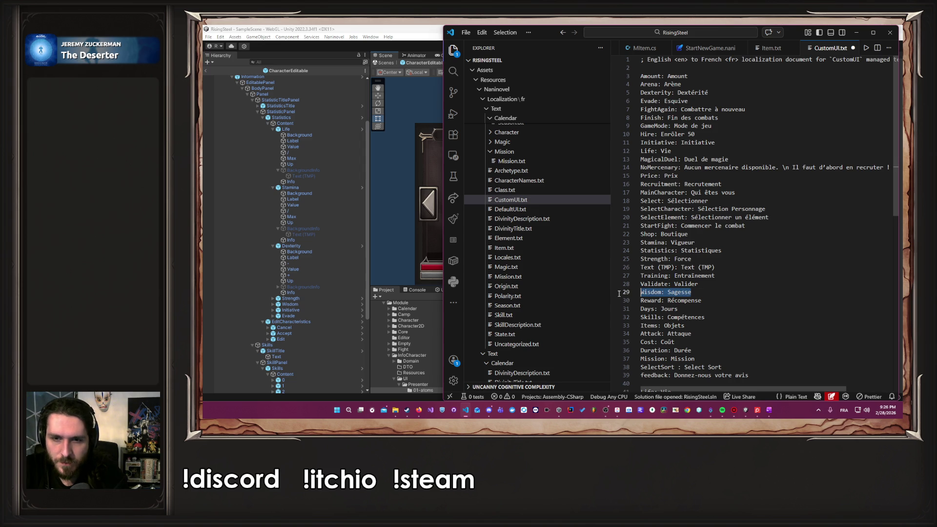
pyautogui.scroll(-5, 725, 297)
pyautogui.click(725, 306)
pyautogui.press('Home')
pyautogui.hotkey('ctrl', 'v')
pyautogui.press('Up')
pyautogui.press('End')
pyautogui.press('Up')
pyautogui.hotkey('alt', 'Up')
pyautogui.press('Down')
pyautogui.press('Down')
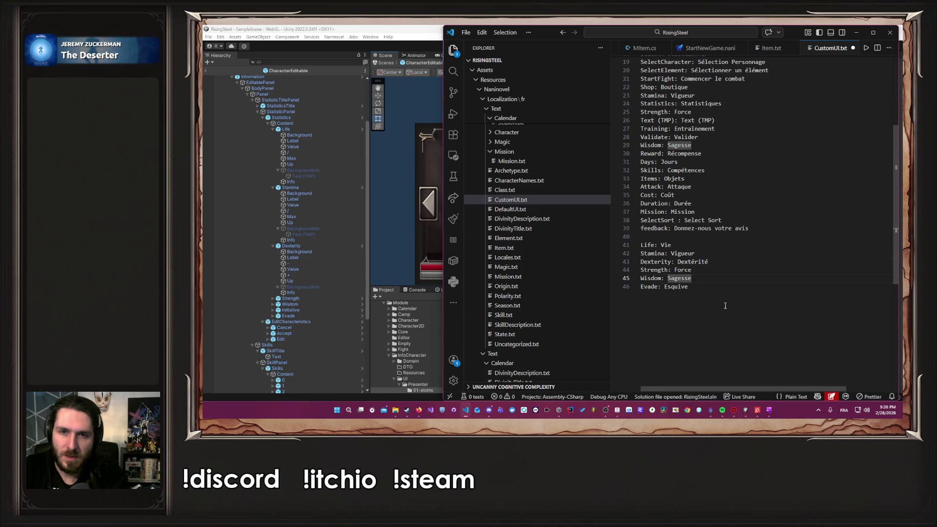
# Add the Initiative entry below Wisdom and put a caret at each stat line's start.
pyautogui.scroll(2, 725, 305)
pyautogui.scroll(3, 725, 306)
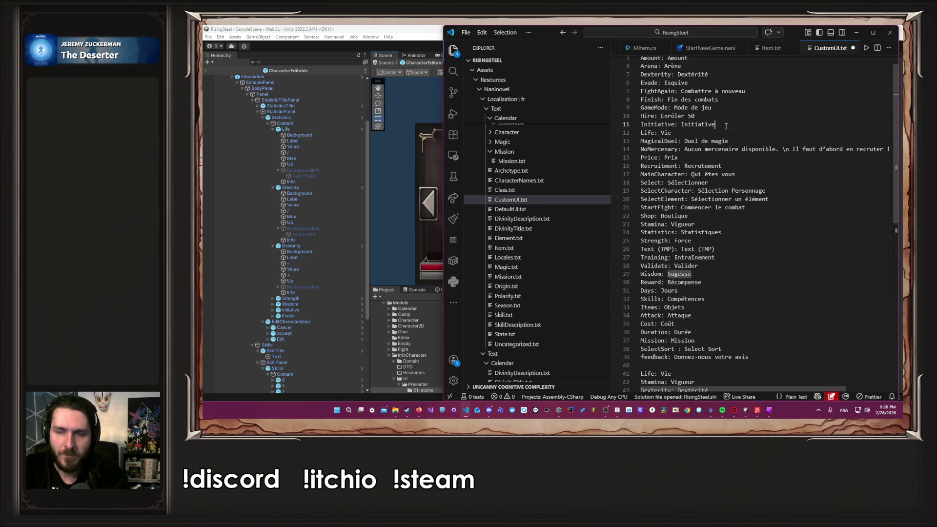
pyautogui.click(727, 127)
pyautogui.scroll(-7, 818, 224)
pyautogui.scroll(-1, 818, 225)
pyautogui.click(711, 205)
pyautogui.press('Return')
pyautogui.hotkey('ctrl', 'v')
pyautogui.moveTo(645, 170)
pyautogui.mouseDown()
pyautogui.moveTo(712, 207)
pyautogui.moveTo(641, 224)
pyautogui.mouseUp()
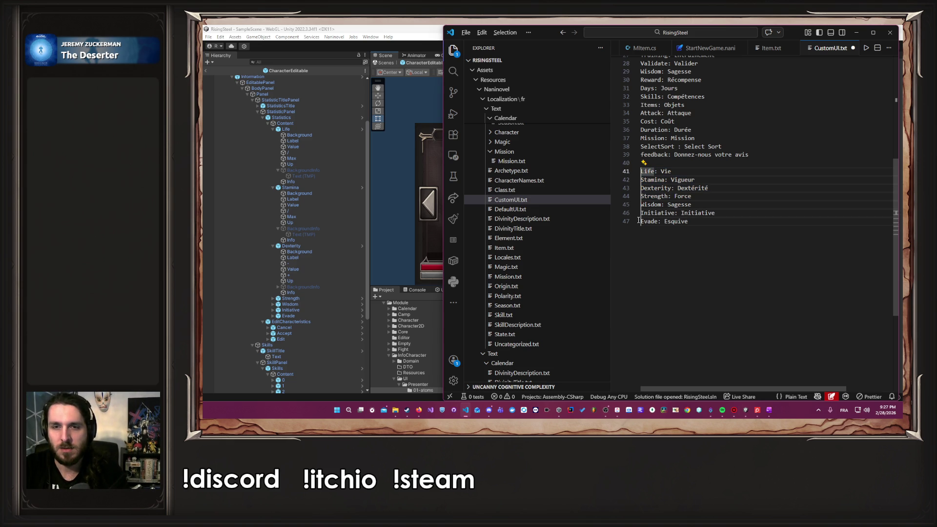
# Append Info to every stat key in the block and save CustomUI.txt.
pyautogui.hotkey('ctrl', 'Right')
pyautogui.write('Info')
pyautogui.hotkey('ctrl', 's')
pyautogui.click(705, 251)
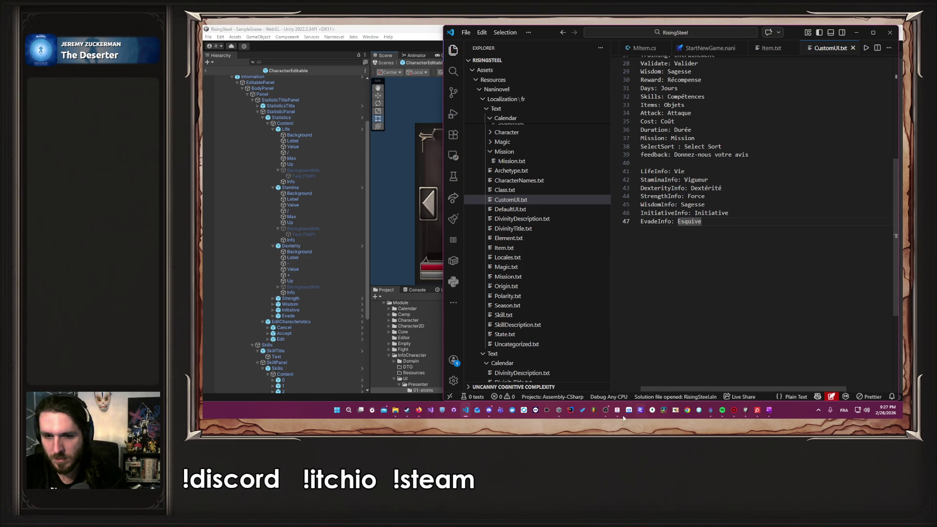
# Replace the LifeInfo, EvadeInfo and InitiativeInfo values with French descriptions and save.
pyautogui.click(767, 411)
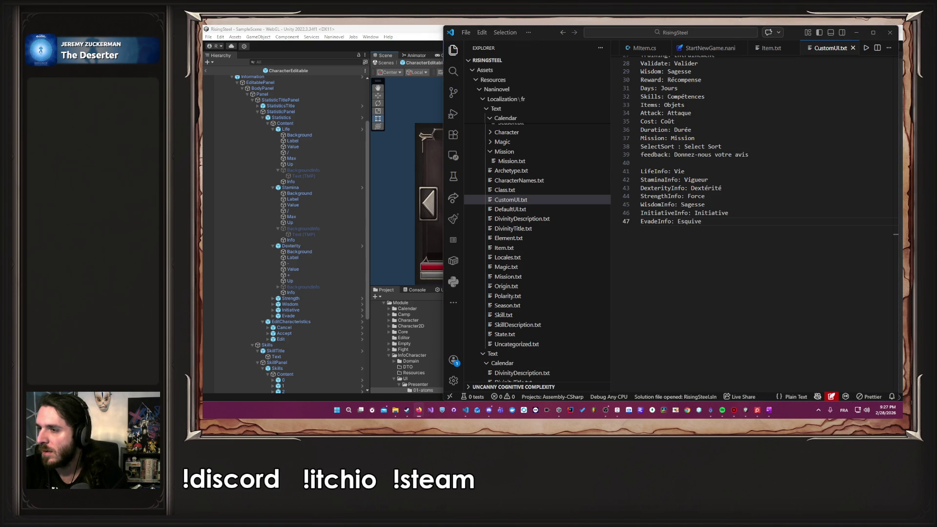
pyautogui.doubleClick(678, 173)
pyautogui.hotkey('ctrl', 'v')
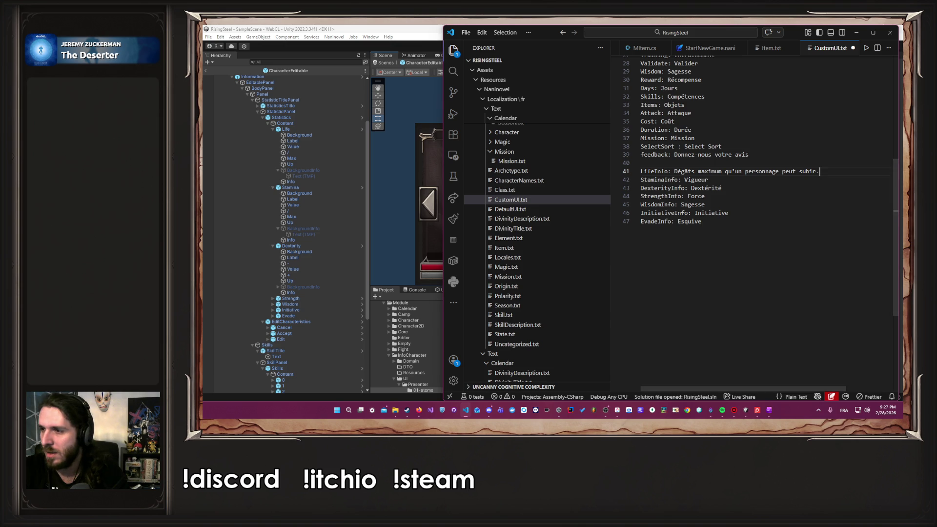
pyautogui.click(419, 410)
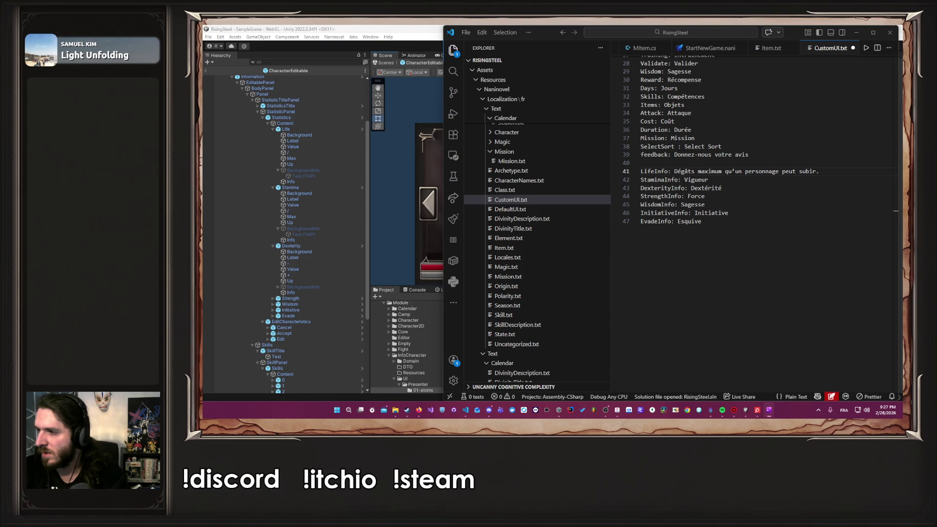
pyautogui.doubleClick(697, 222)
pyautogui.hotkey('ctrl', 'v')
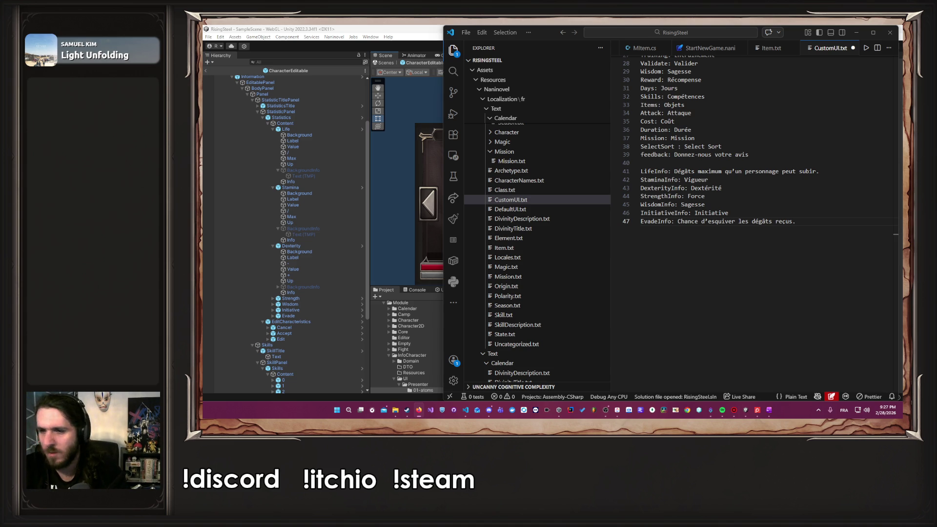
pyautogui.doubleClick(719, 213)
pyautogui.hotkey('ctrl', 'v')
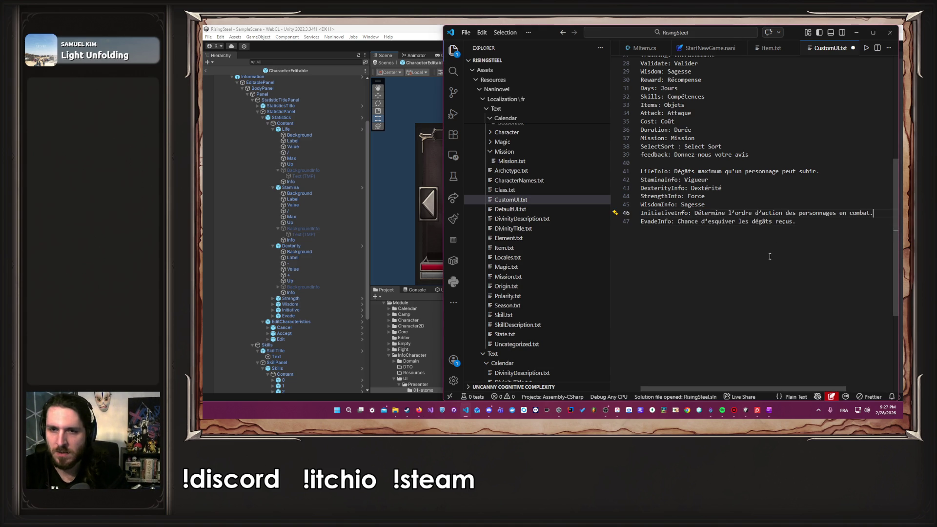
pyautogui.hotkey('ctrl', 's')
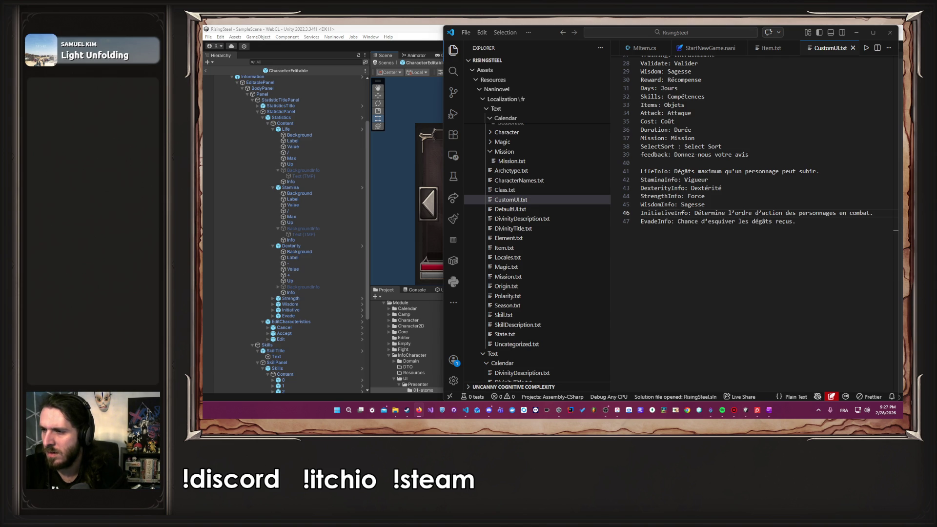
# Replace the Sagesse, Force, Dextérité and Vigueur values with pasted French descriptions.
pyautogui.doubleClick(692, 204)
pyautogui.hotkey('ctrl', 'v')
pyautogui.moveTo(732, 388)
pyautogui.mouseDown()
pyautogui.moveTo(770, 389)
pyautogui.moveTo(727, 388)
pyautogui.mouseUp()
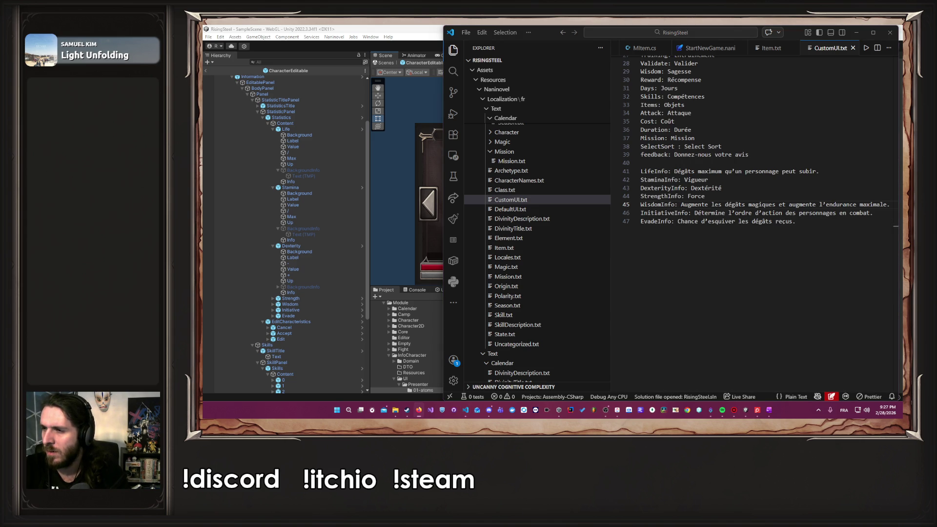
pyautogui.click(697, 196)
pyautogui.doubleClick(703, 196)
pyautogui.write("Augmente les dégâts à l'épée et augmente la vie maximale.")
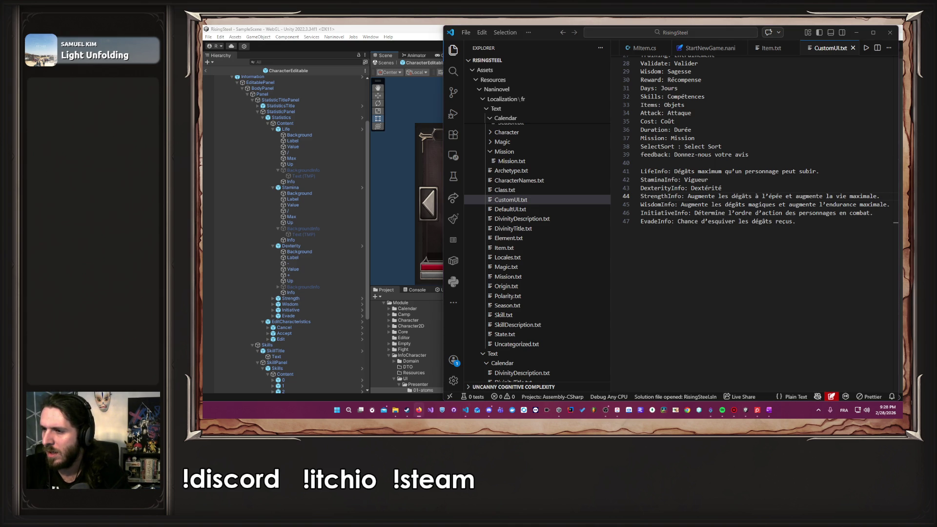
pyautogui.doubleClick(708, 188)
pyautogui.write("Augmente les dégâts à l'arc et améliore les chances d'esquive.")
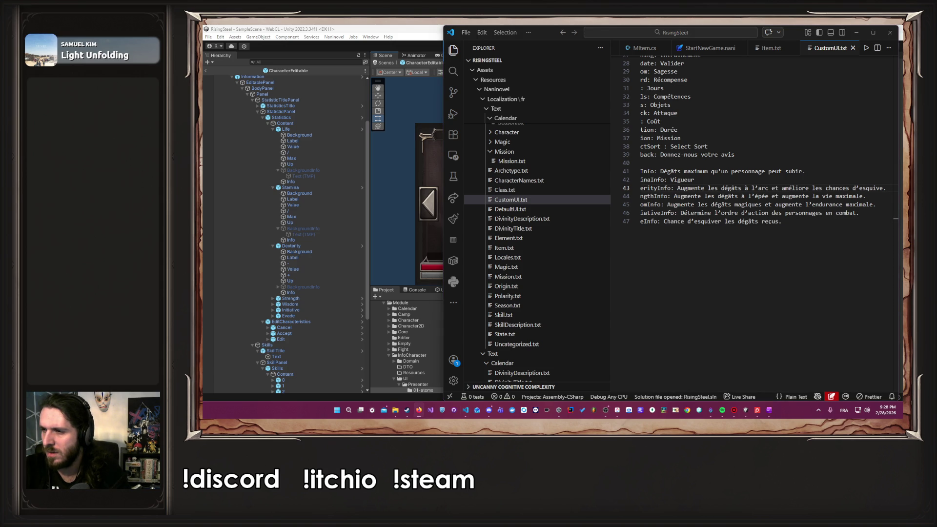
pyautogui.doubleClick(684, 179)
pyautogui.write('Ressource utilisée pour activer les compétences et capacités.')
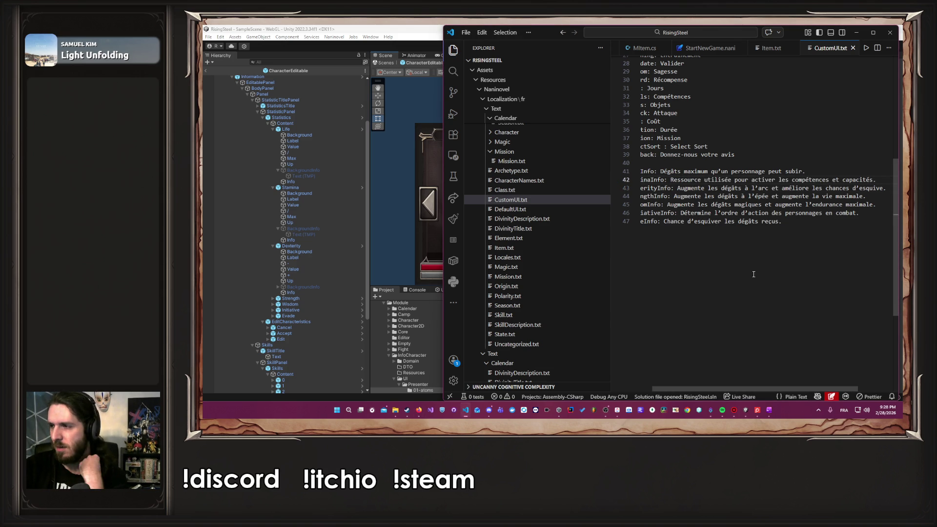
# Swap in a shorter French Dexterity description, then select all seven Info lines.
pyautogui.moveTo(824, 222); pyautogui.dragTo(668, 213)
pyautogui.hotkey('alt', 'Tab')
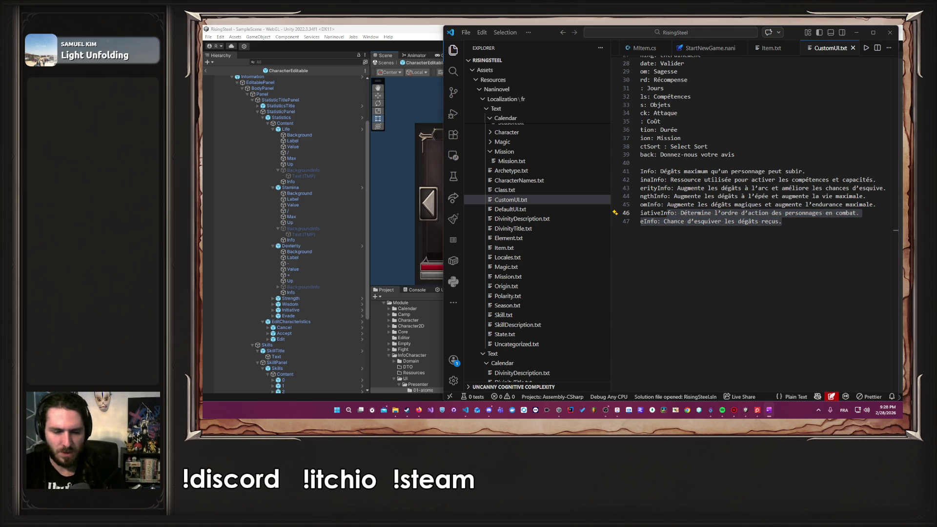
pyautogui.doubleClick(809, 179)
pyautogui.moveTo(893, 188); pyautogui.dragTo(678, 188)
pyautogui.write("Augmente les dégâts à l'arc et améliore l'esquive.")
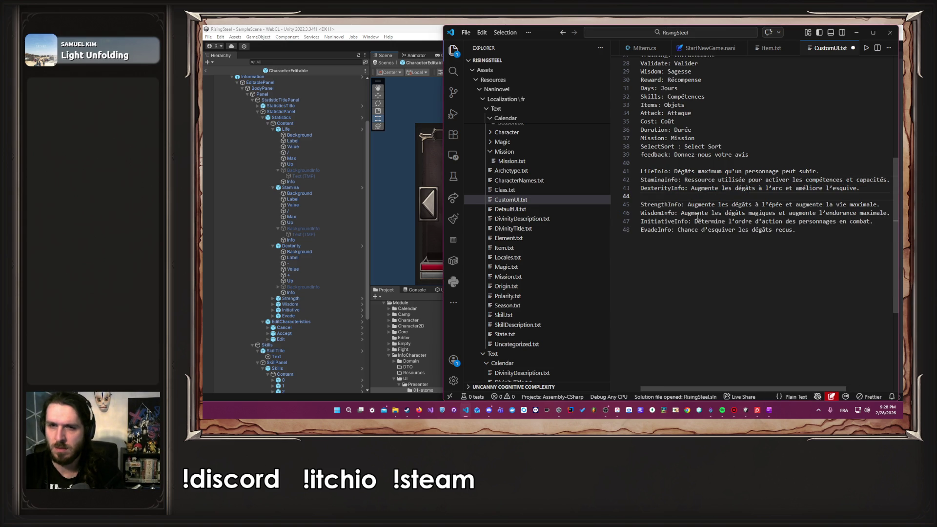
pyautogui.press('BackSpace')
pyautogui.moveTo(800, 222); pyautogui.dragTo(640, 171)
pyautogui.hotkey('ctrl', 'c')
pyautogui.scroll(-7, 549, 231)
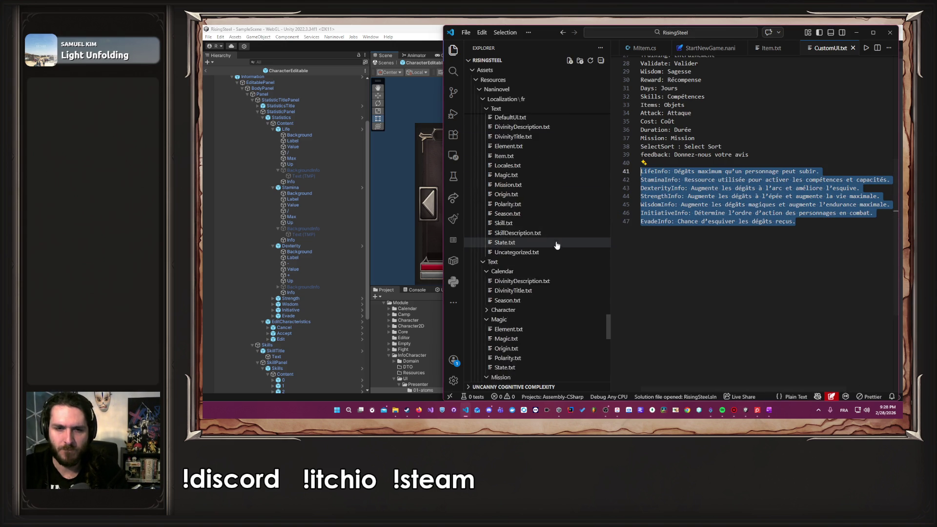
# Paste the seven French Info lines on a new line at the end of Naninovel/Text/CustomUI.txt, then save it.
pyautogui.click(542, 294)
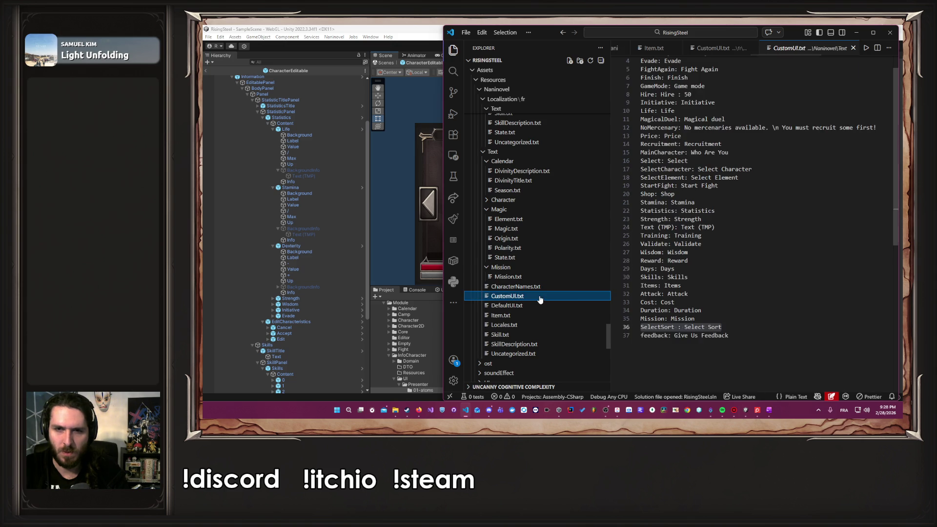
pyautogui.click(780, 336)
pyautogui.press('Return')
pyautogui.press('Return')
pyautogui.hotkey('ctrl', 'v')
pyautogui.hotkey('ctrl', 's')
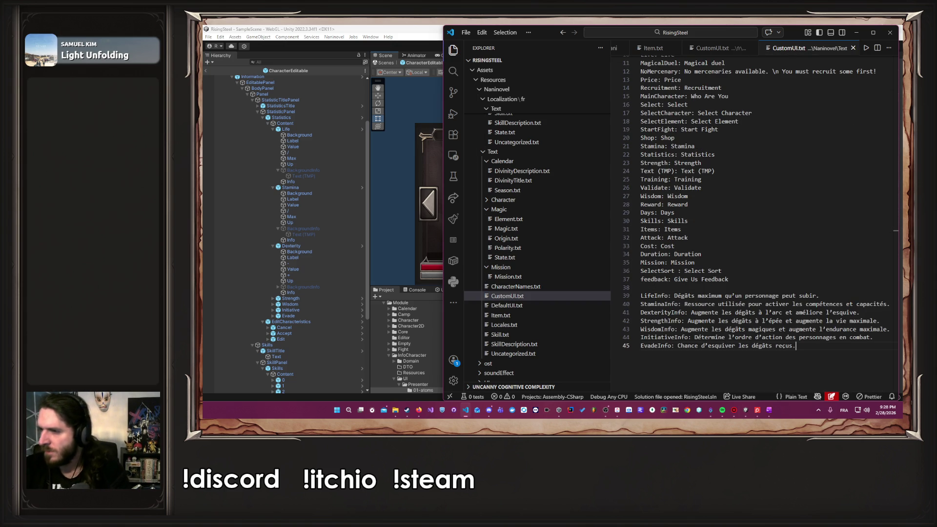